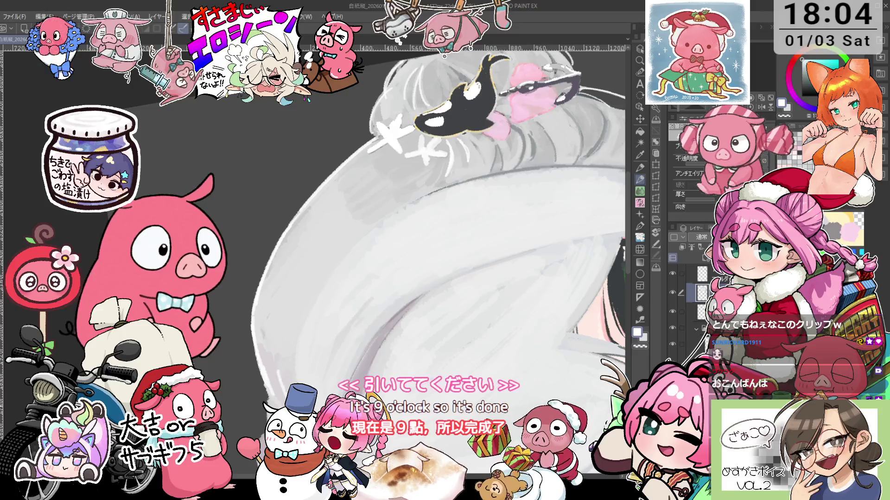
Step: Tilt the canvas view through several angles, then return it upright
scroll(280, 371, "down", 3)
scroll(279, 358, "up", 2)
scroll(279, 358, "up", 2)
scroll(280, 357, "up", 2)
key("minus")
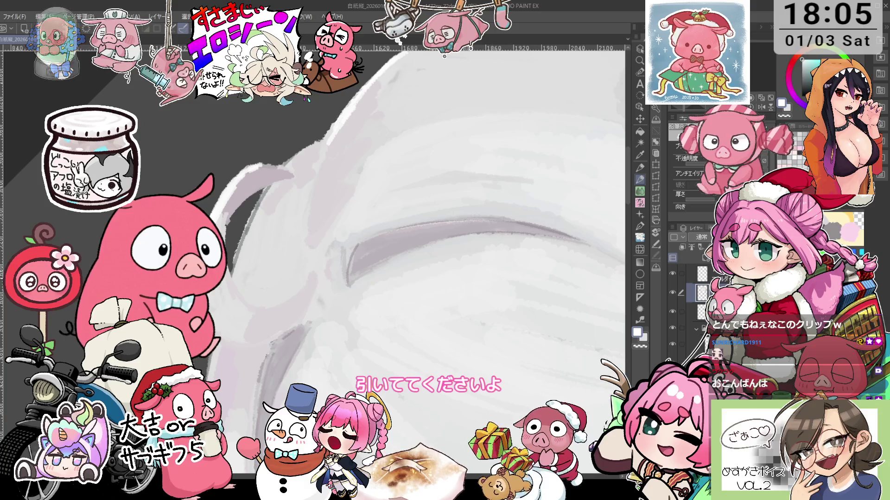
key("minus")
key("minus")
key("minus")
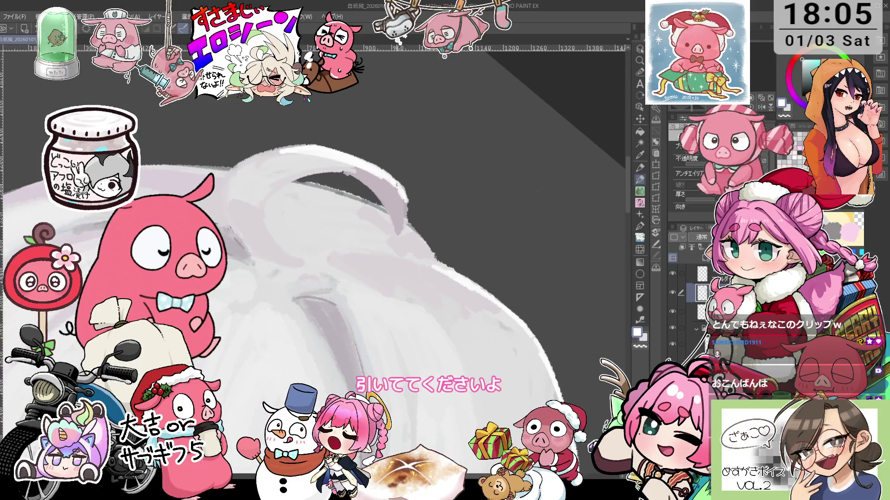
key("minus")
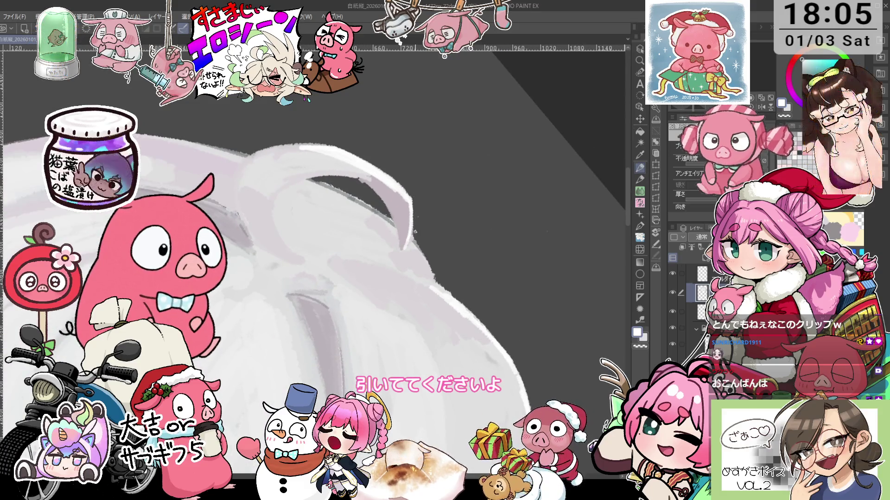
key("minus")
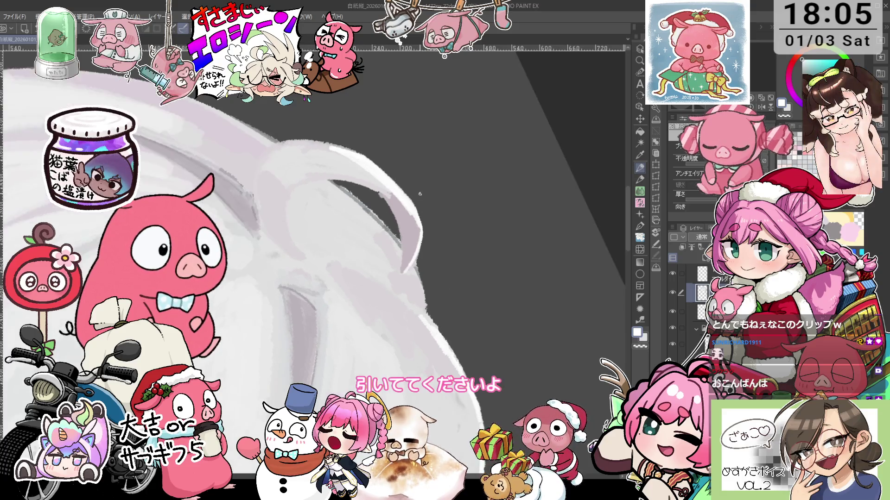
key("asciicircum")
key("asciicircum")
key("asciicircum")
key("asciicircum")
key("asciicircum")
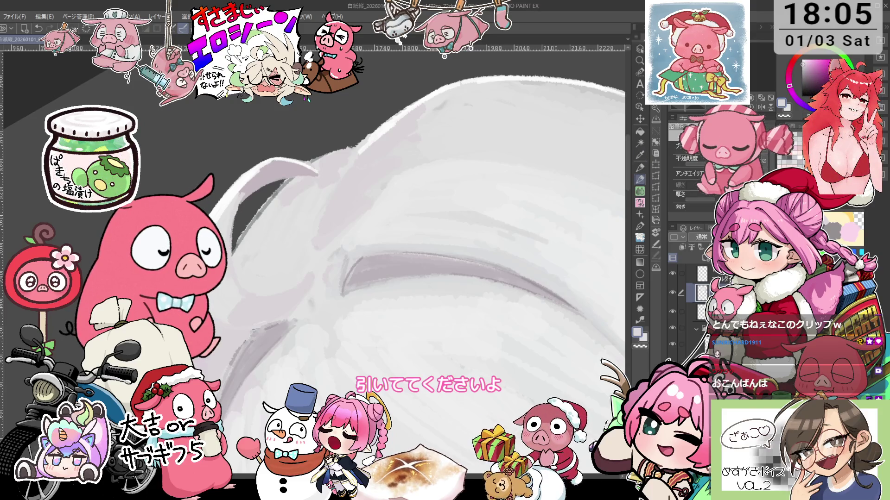
Step: Sample the pale skin pink from the girl's face
scroll(231, 328, "down", 2)
scroll(230, 326, "down", 2)
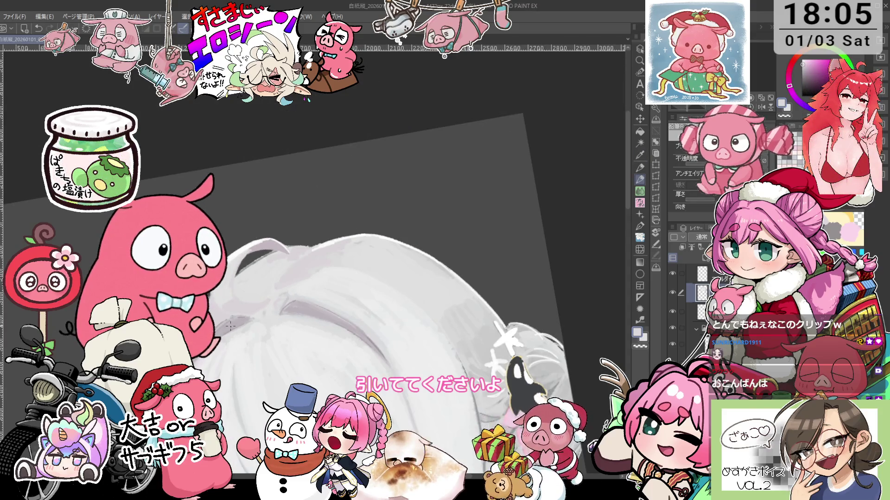
scroll(231, 327, "down", 2)
scroll(230, 327, "up", 3)
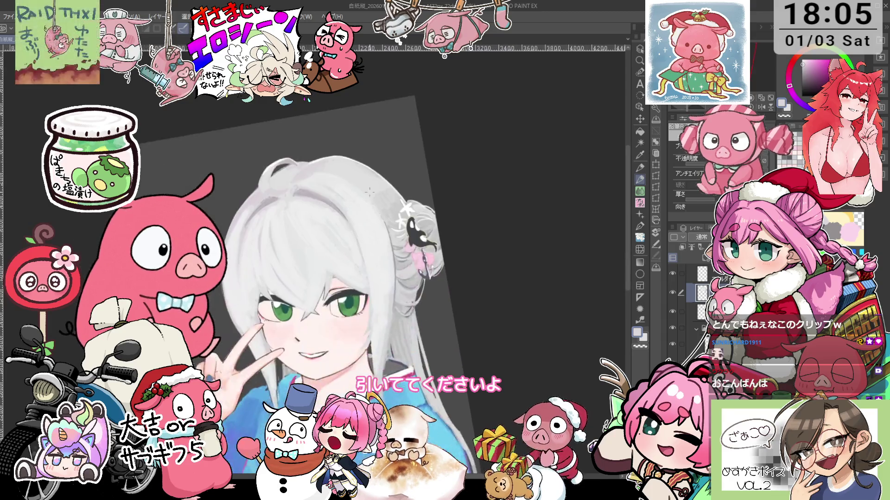
scroll(357, 349, "up", 2)
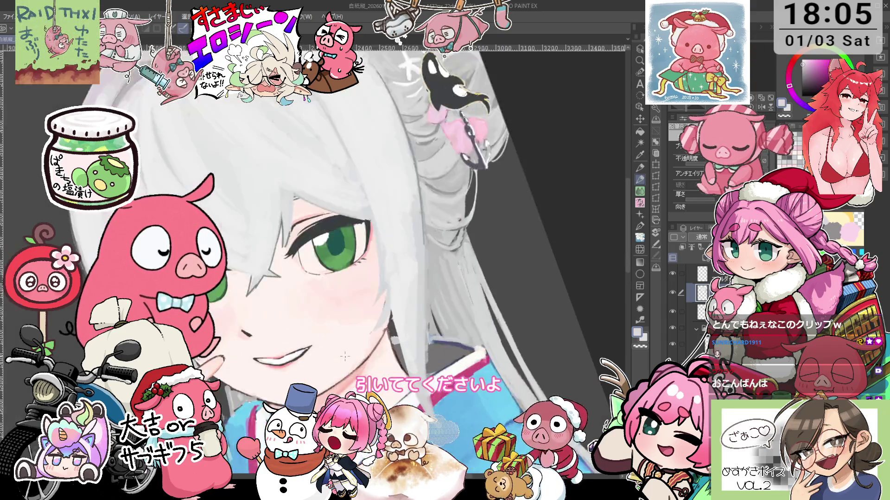
scroll(345, 348, "up", 2)
scroll(333, 347, "up", 2)
key("alt")
left_click(336, 347, "alt")
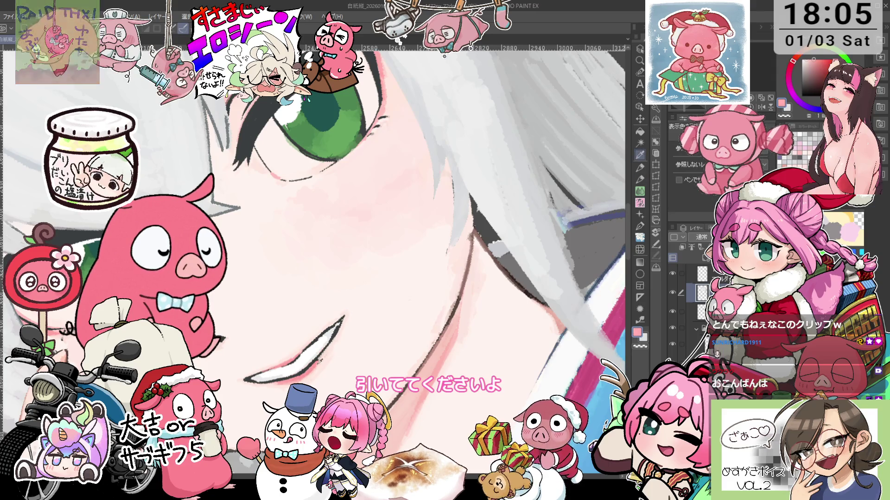
Step: Draw a freehand selection around the girl's cheek and confirm it
key("ctrl+0")
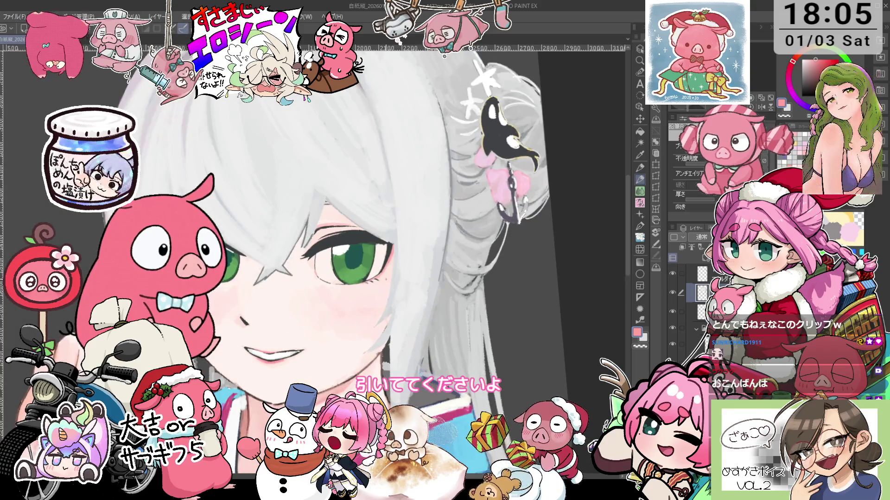
scroll(387, 251, "up", 3)
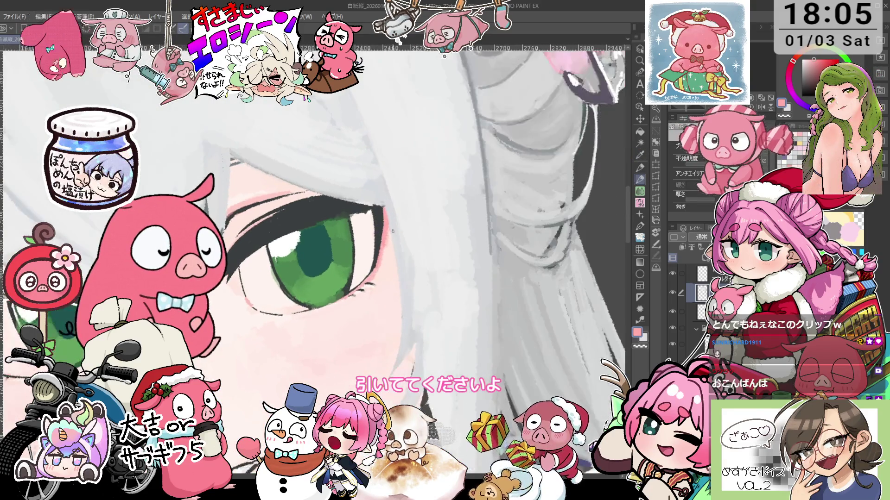
key("m")
left_click_drag(253, 431, 346, 366)
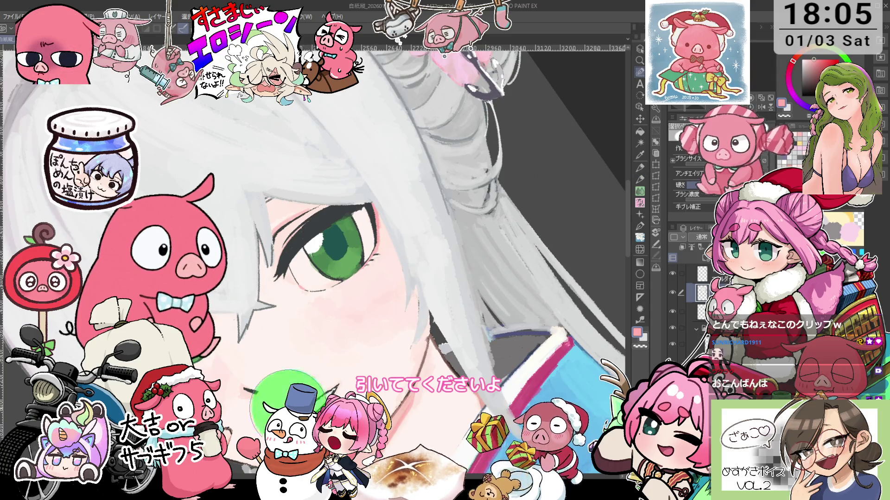
key("o")
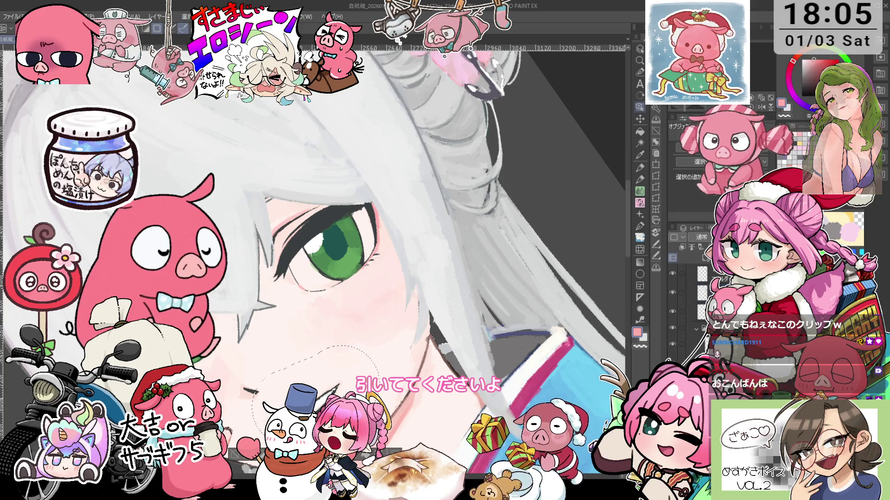
left_click_drag(234, 458, 241, 444)
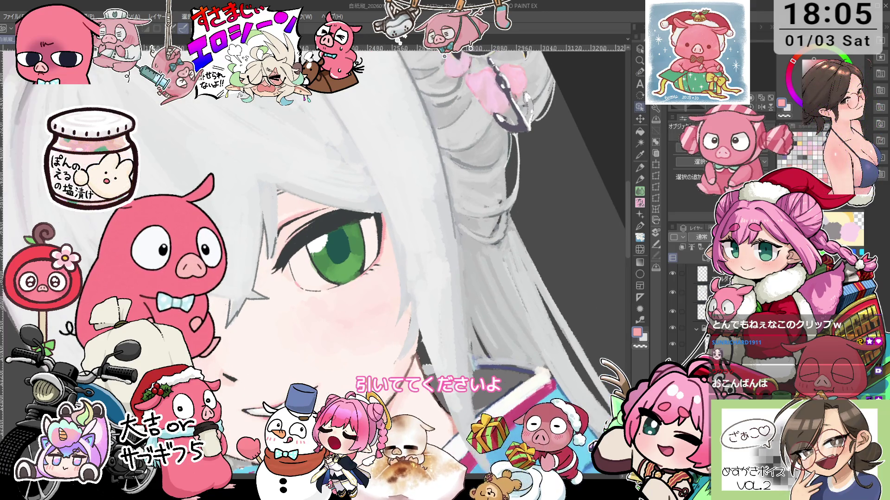
scroll(383, 295, "down", 5)
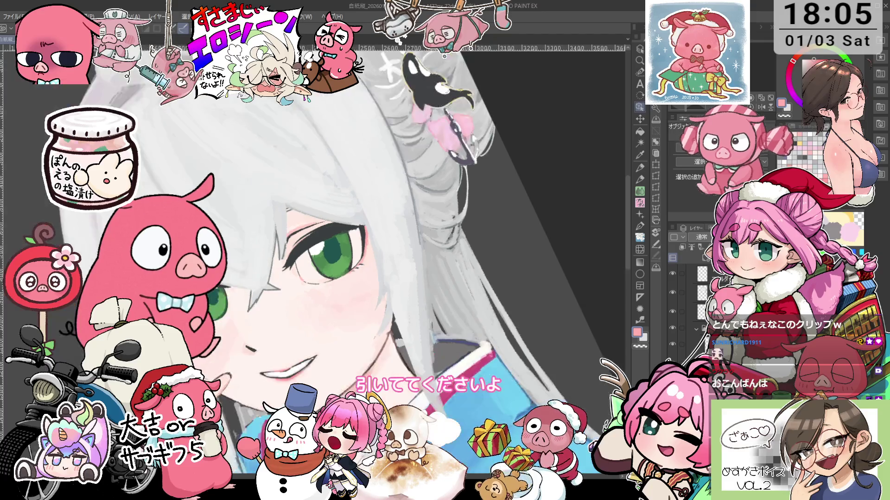
scroll(383, 295, "up", 2)
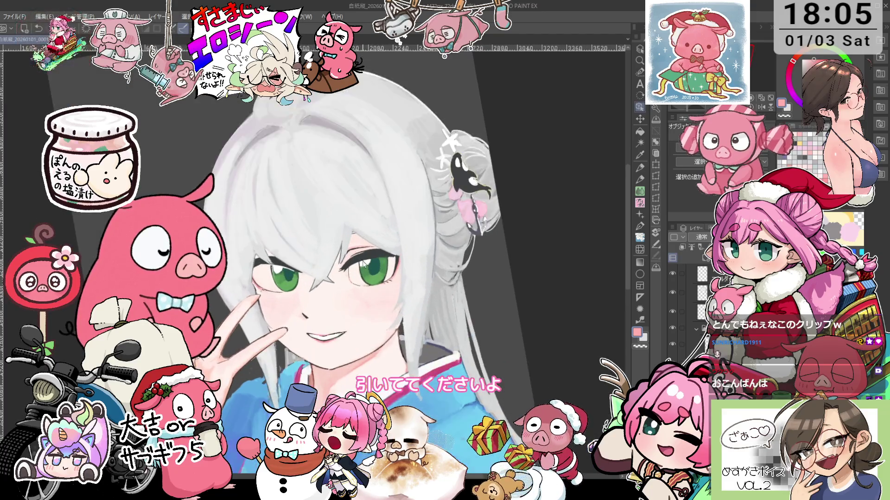
scroll(383, 295, "up", 2)
scroll(360, 263, "up", 2)
Step: Pick lavender and pencil a tint along the nearer green eye's upper eyelid
scroll(360, 262, "up", 1)
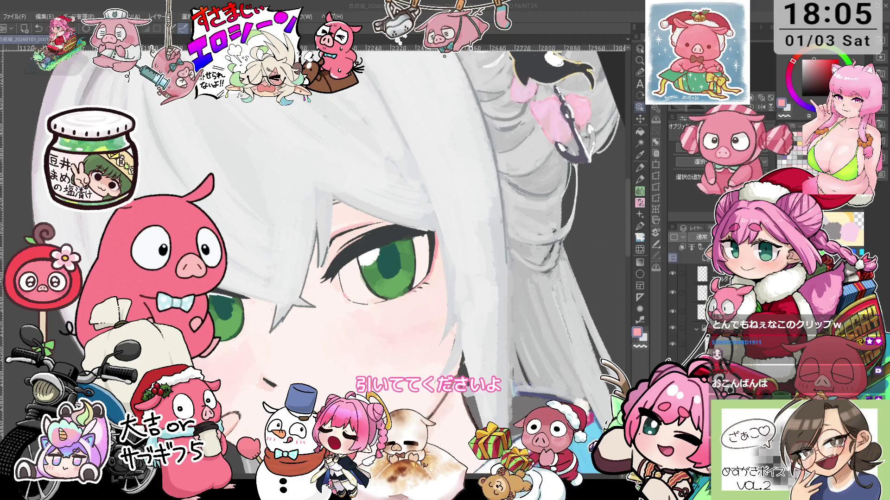
scroll(324, 250, "left", 2)
left_click(805, 106)
key("minus")
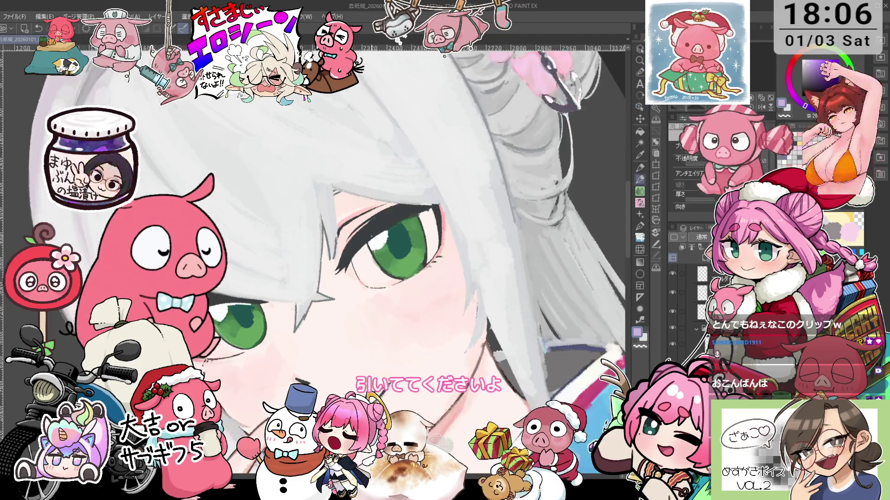
key("p")
key("asciicircum")
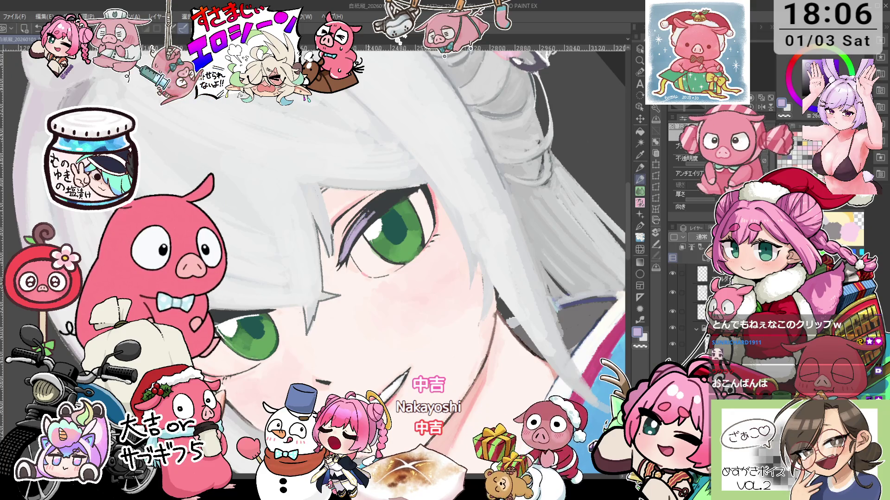
key("minus")
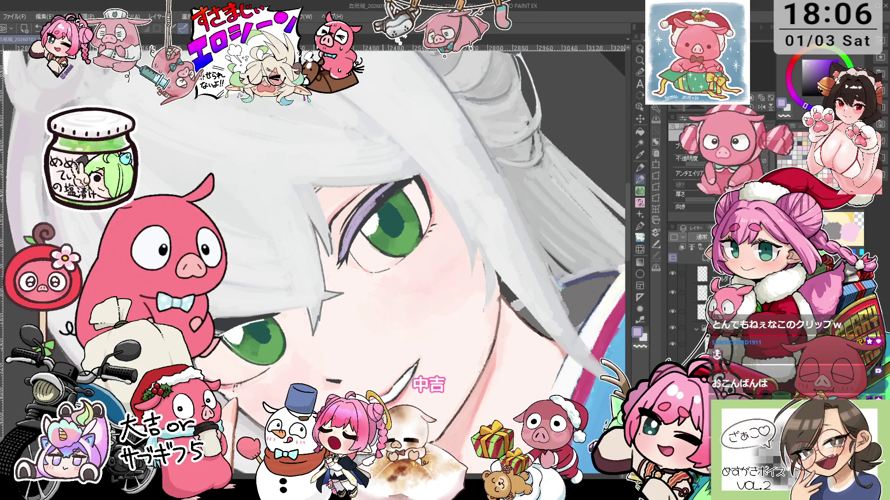
scroll(380, 186, "up", 1)
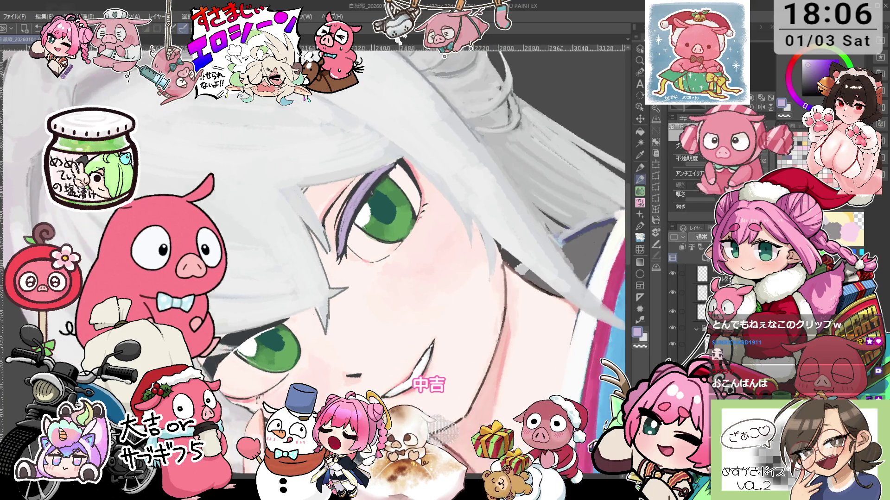
Step: Rotate and zoom the view around the green eye to find a painting angle
scroll(380, 185, "up", 1)
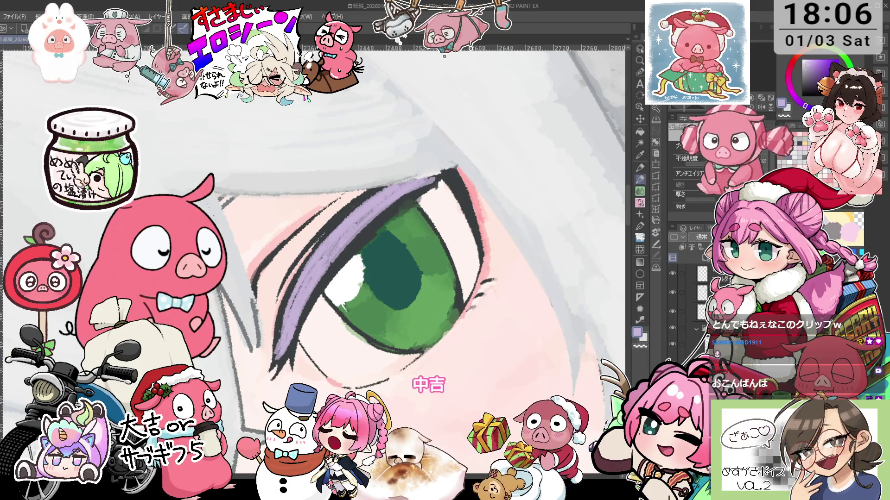
key("minus")
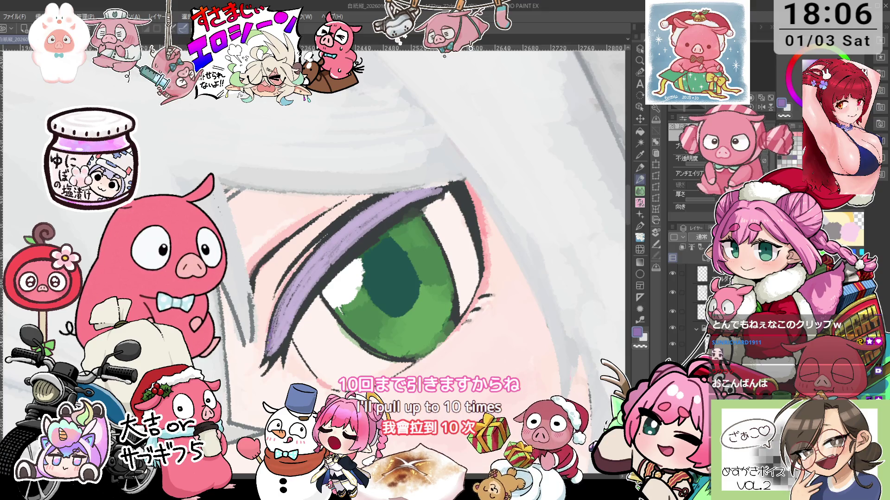
key("minus")
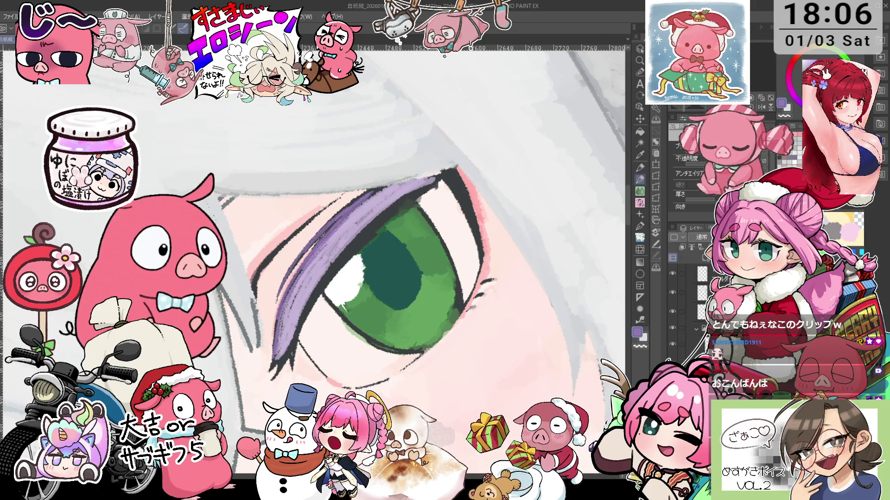
key("minus")
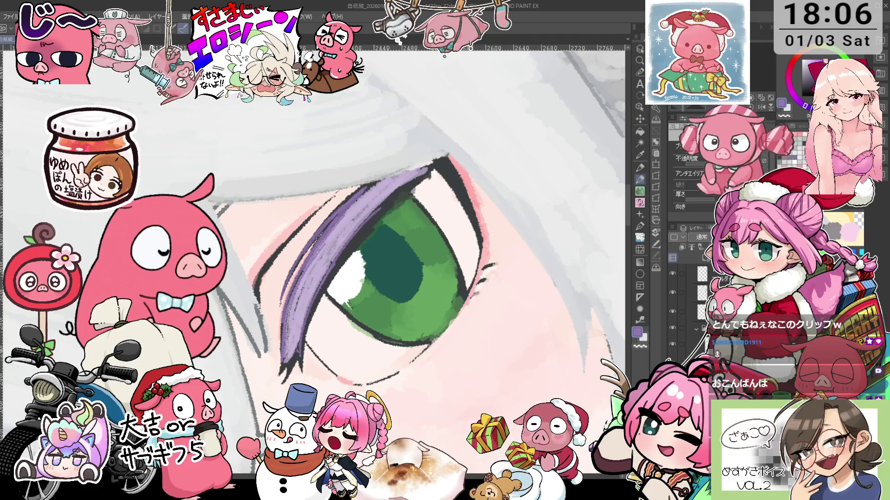
key("minus")
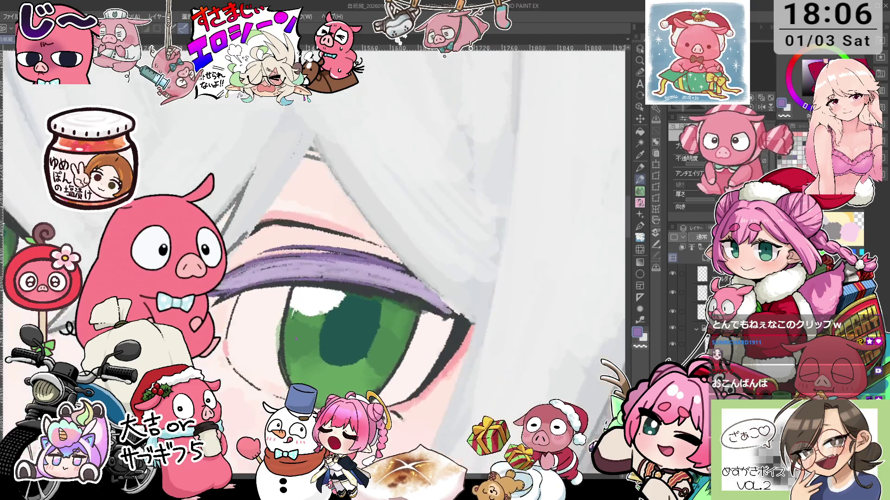
key("minus")
key("minus")
key("minus")
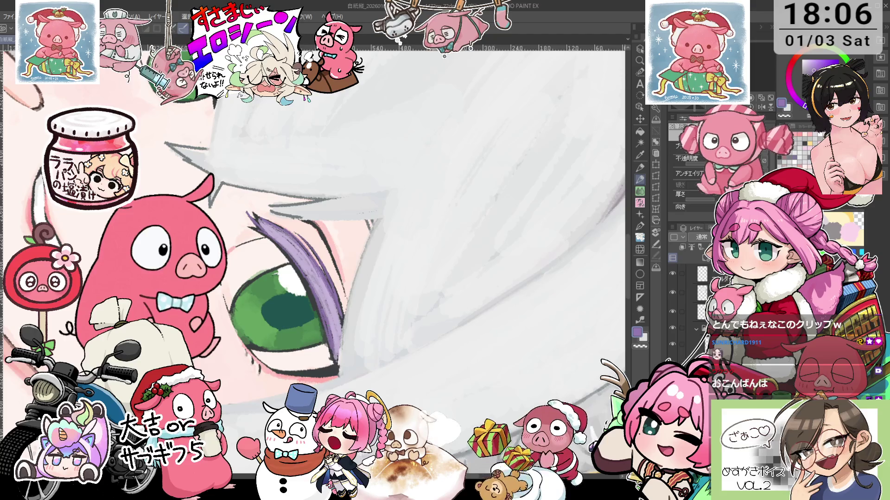
key("minus")
key("minus")
key("minus")
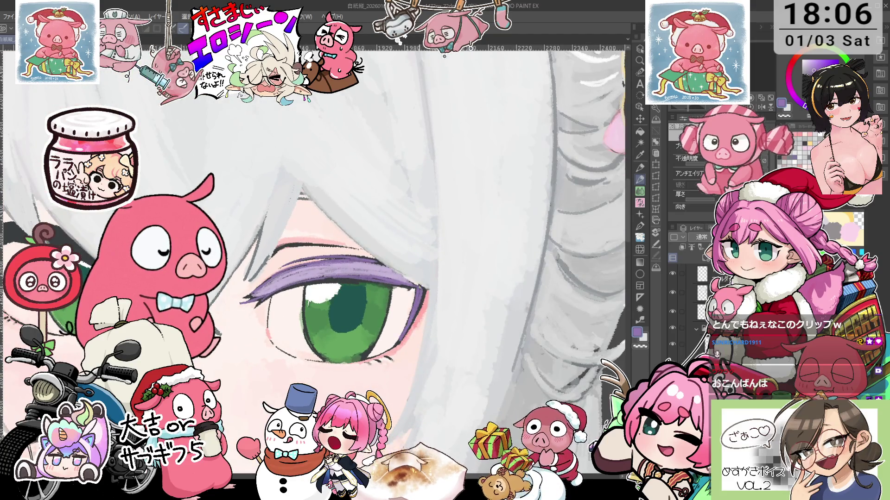
key("minus")
key("minus")
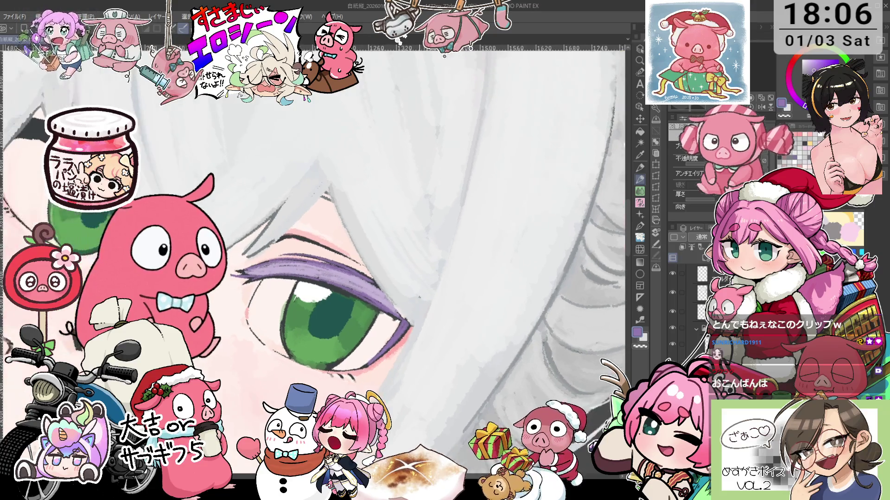
key("minus")
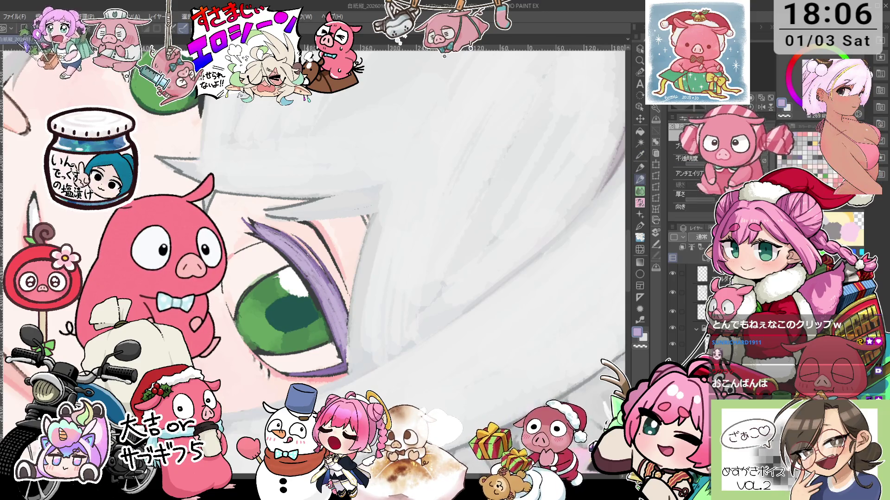
key("asciicircum")
key("asciicircum")
key("asciicircum")
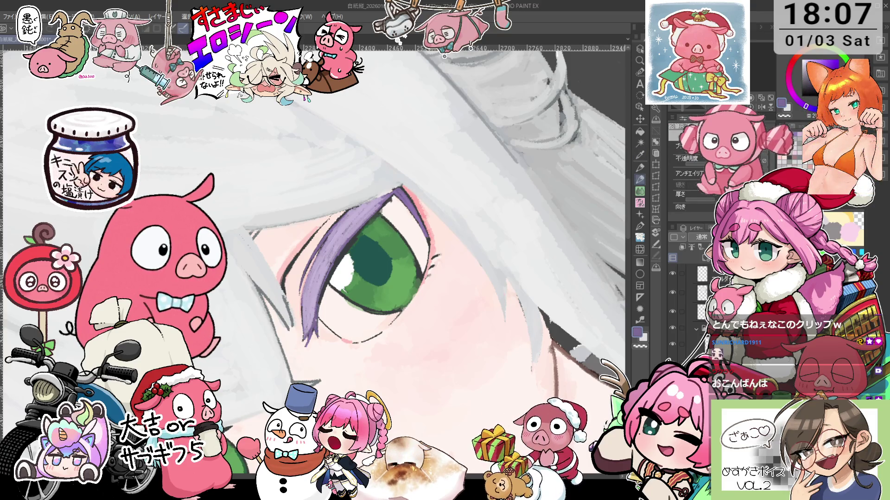
key("asciicircum")
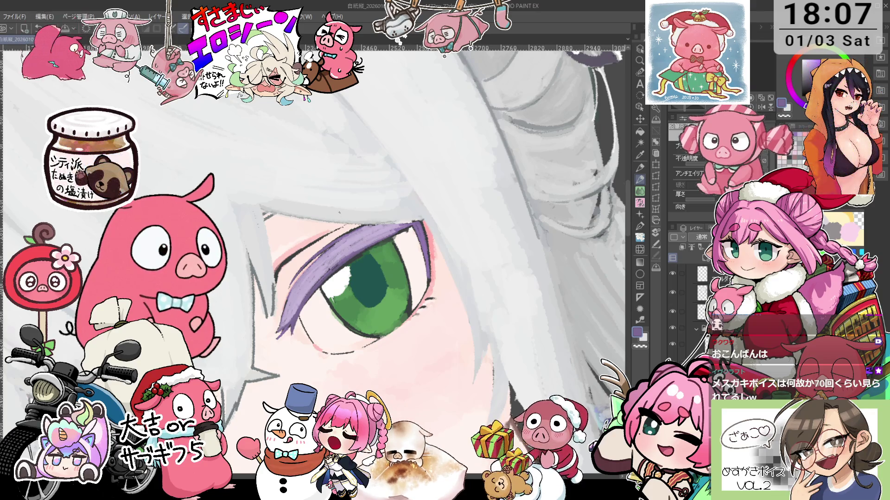
scroll(358, 278, "up", 2)
scroll(355, 259, "up", 2)
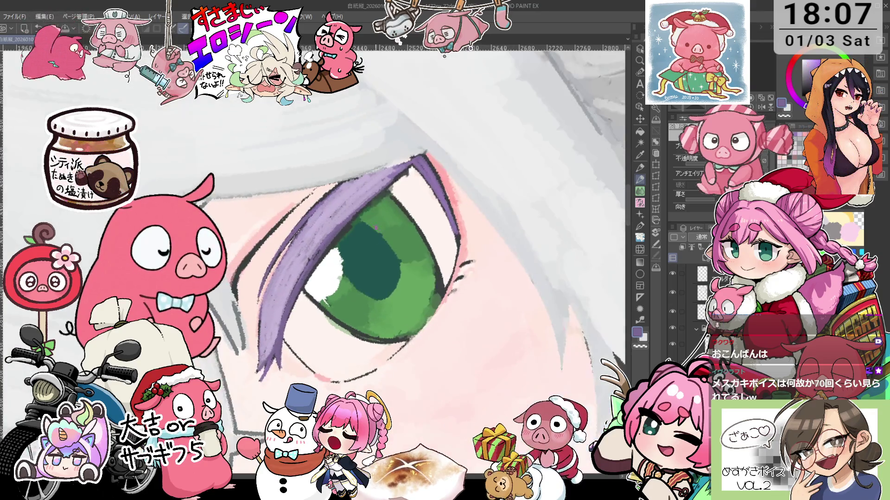
scroll(349, 237, "up", 1)
Step: Sample the lid colour and undo the misplaced strokes on the eye
key("i")
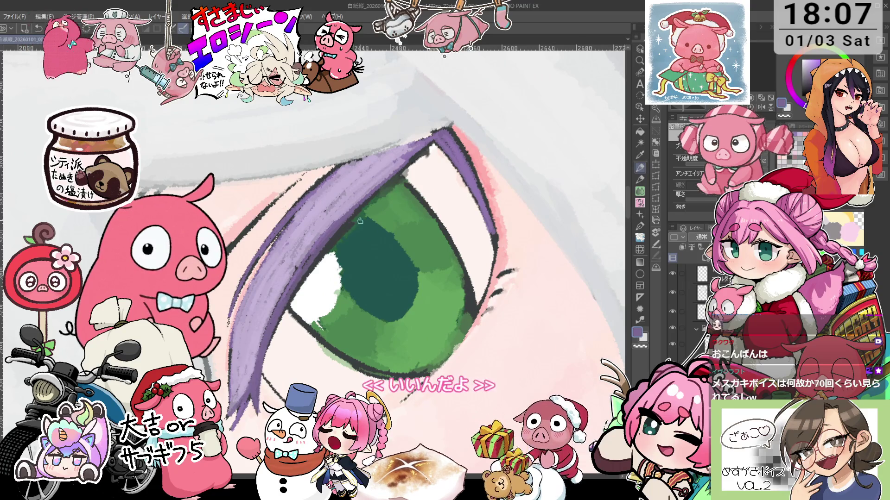
key("p")
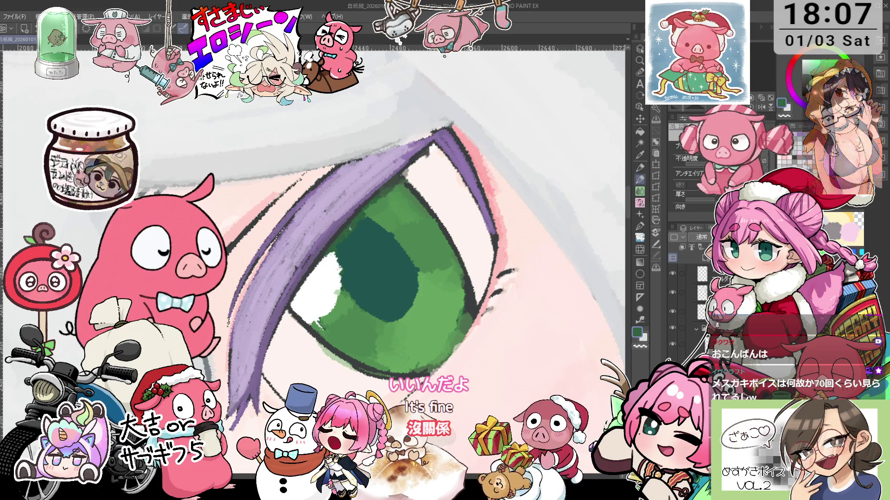
scroll(354, 226, "down", 2)
scroll(355, 226, "up", 1)
key("i")
key("ctrl+z")
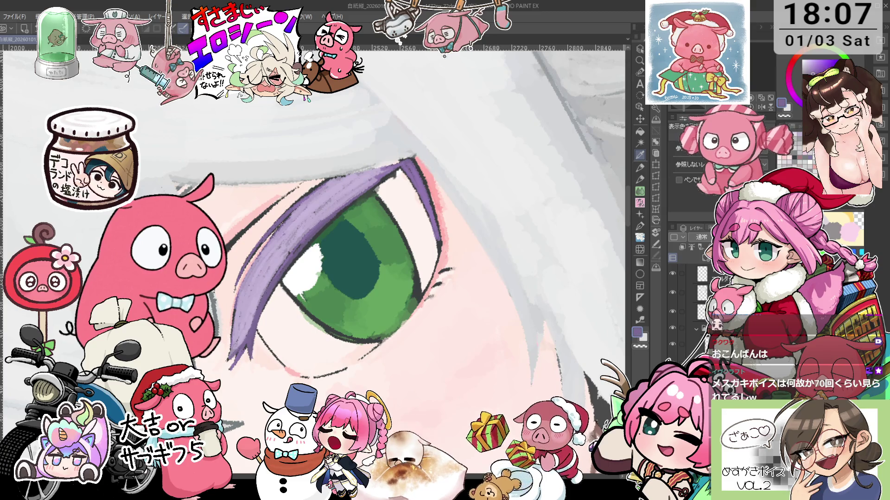
key("p")
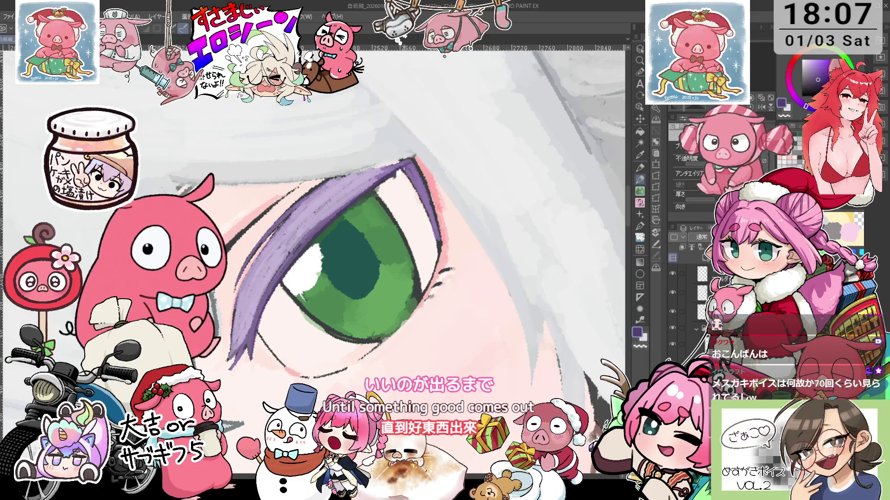
Step: Thicken the lavender lid around the outer corner and add small lash marks
key("ctrl+z")
key("o")
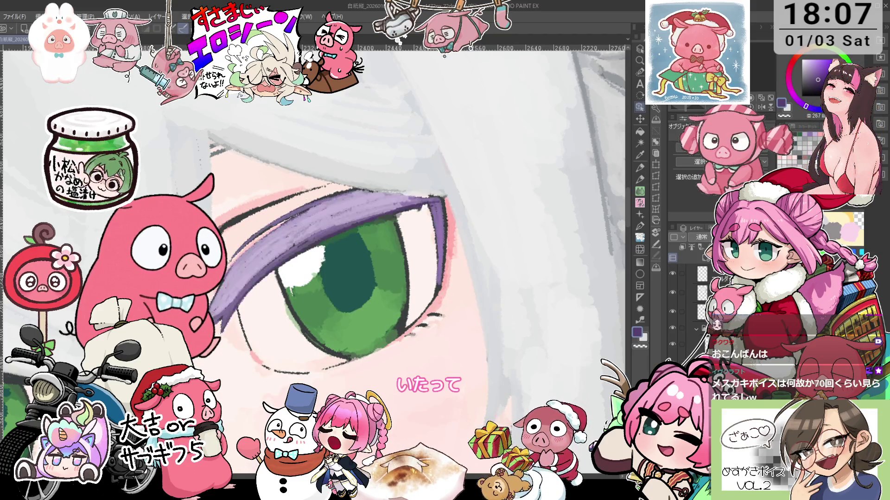
key("ctrl+plus")
key("p")
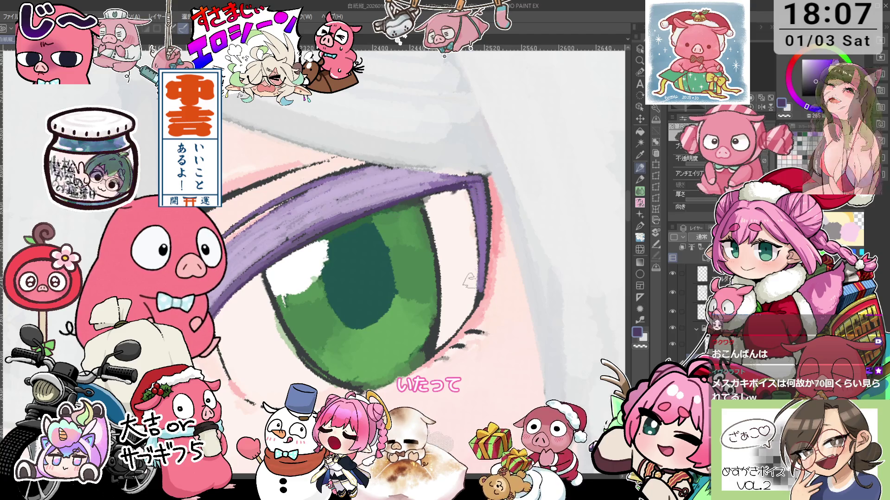
key("ctrl+minus")
scroll(444, 268, "up", 5)
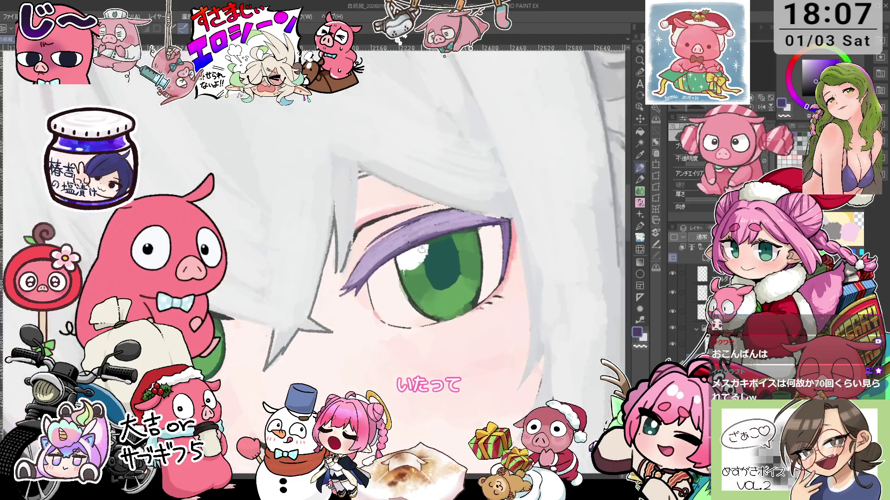
Step: Sample the eye's purple and paint dark purple strokes over the hair strands
left_click(417, 222, "alt")
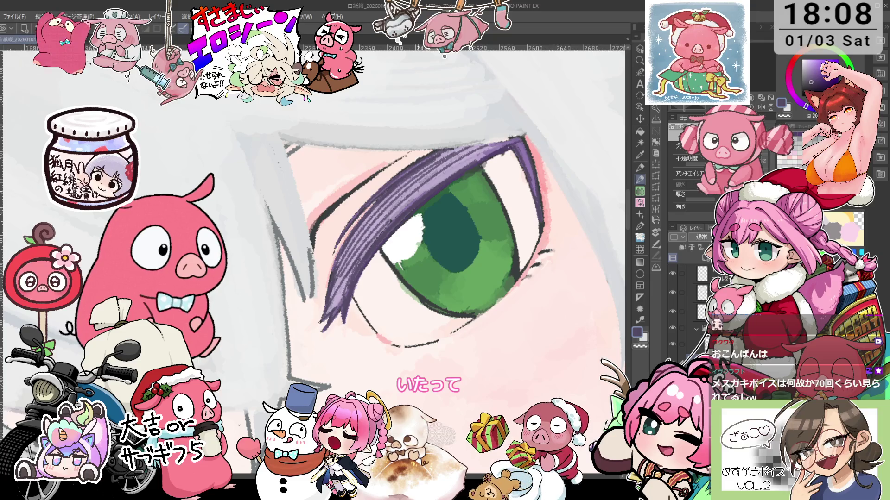
left_click_drag(341, 291, 335, 314)
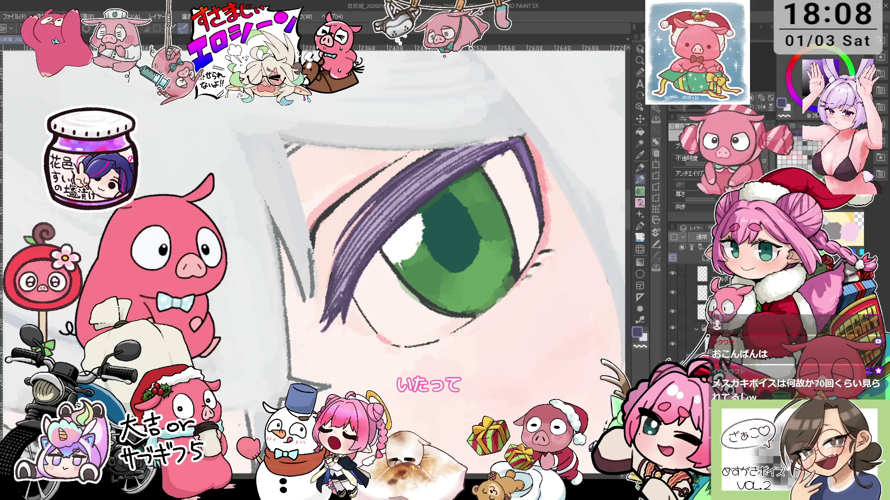
scroll(502, 147, "down", 1)
scroll(502, 147, "down", 1)
scroll(502, 147, "down", 1)
scroll(502, 148, "down", 1)
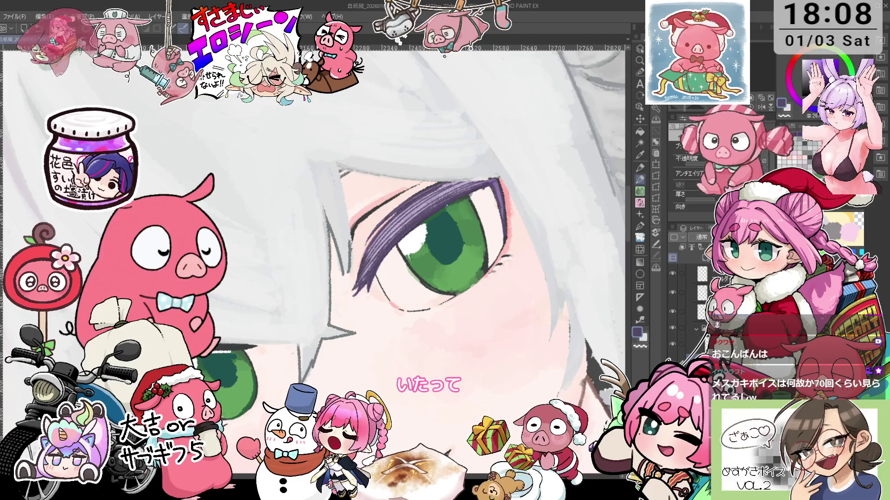
scroll(424, 213, "down", 1)
scroll(424, 214, "down", 2)
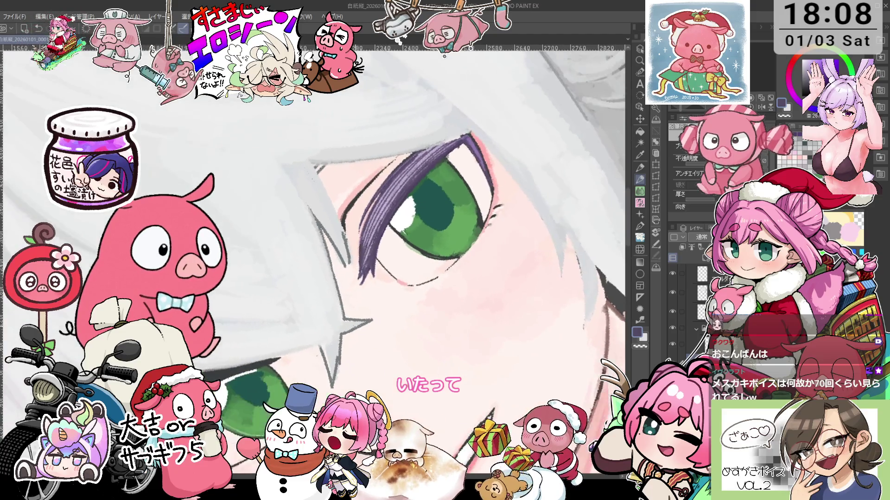
scroll(424, 214, "down", 1)
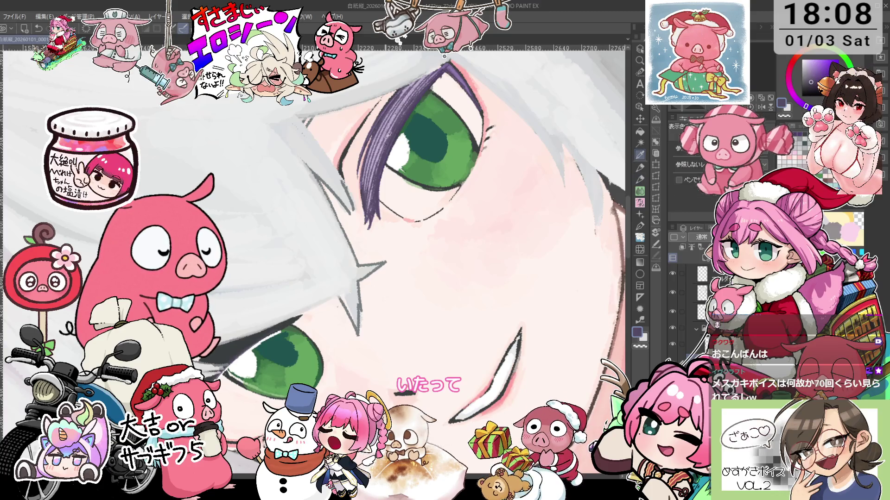
Step: Pick a light lavender and toggle the purple strand layer to compare
left_click(385, 141, "alt")
scroll(425, 213, "down", 1)
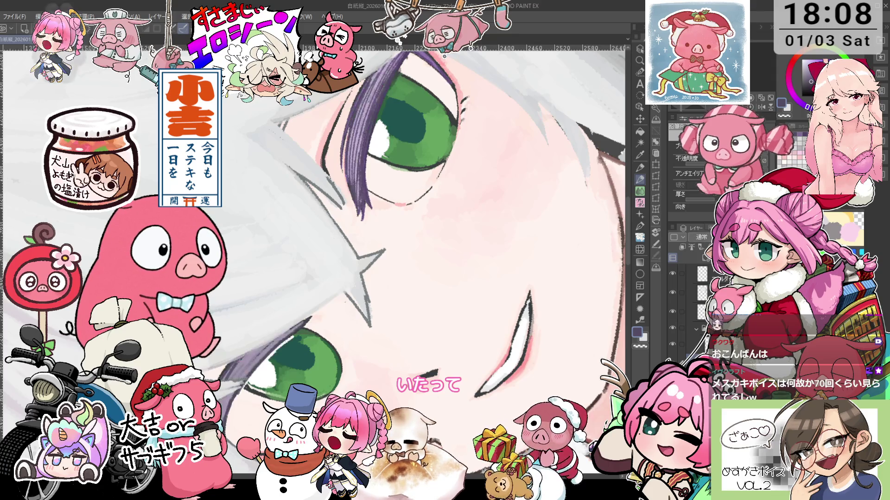
left_click(677, 347)
left_click(677, 345)
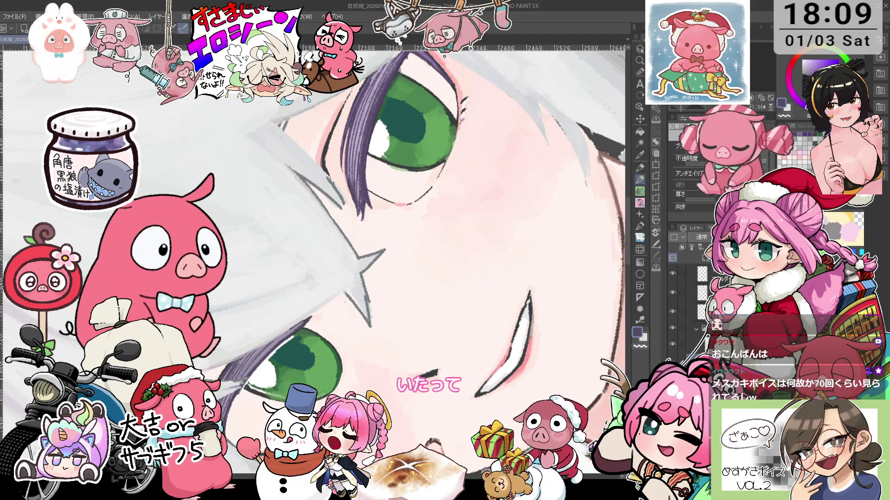
Step: Level the view on the other eye and paint its lid in sampled light lavender
key("asciicircum")
key("asciicircum")
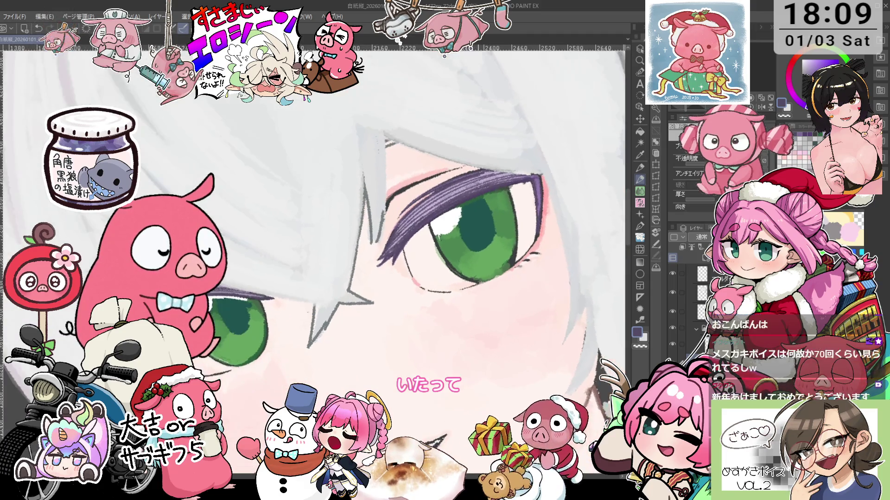
left_click_drag(436, 189, 410, 194)
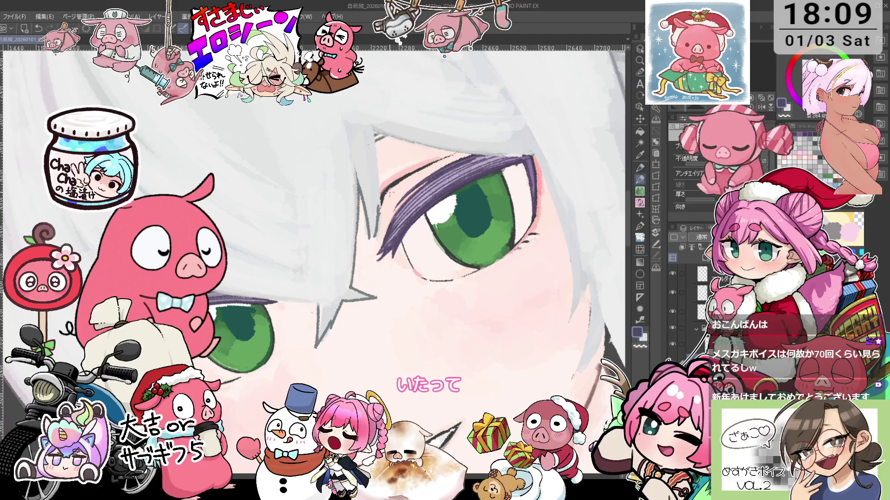
left_click_drag(443, 213, 430, 187)
key("i")
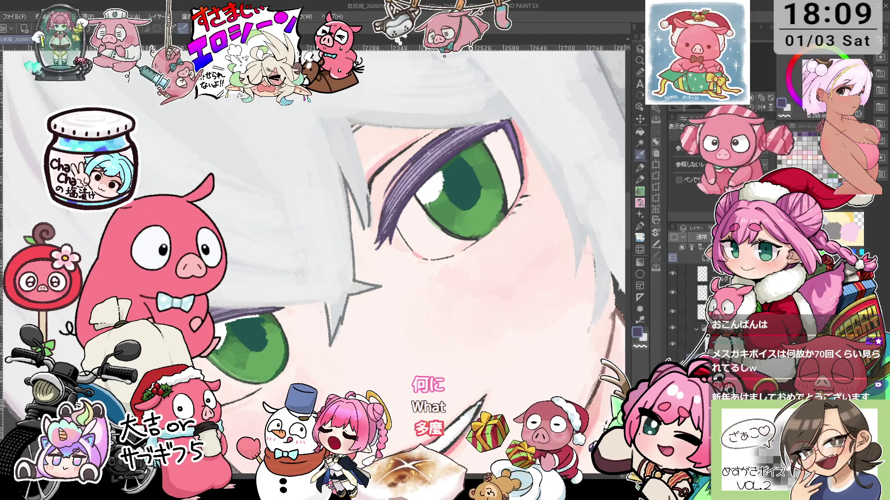
key("p")
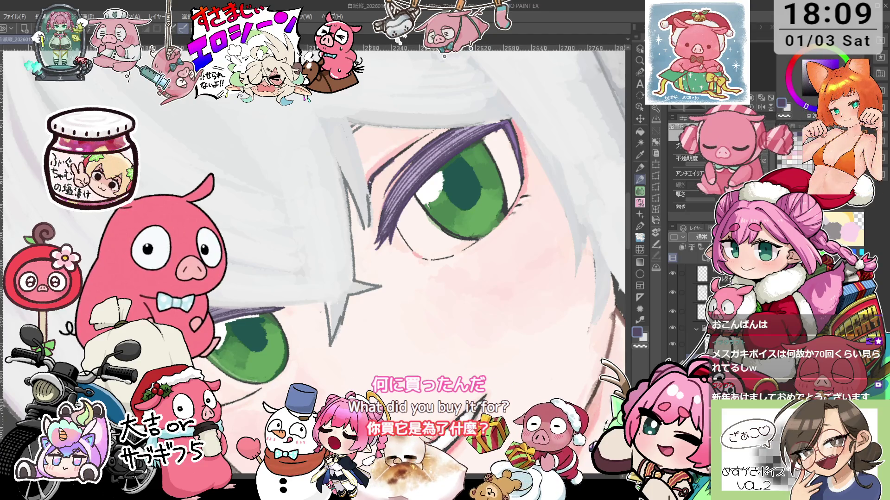
scroll(369, 182, "down", 3)
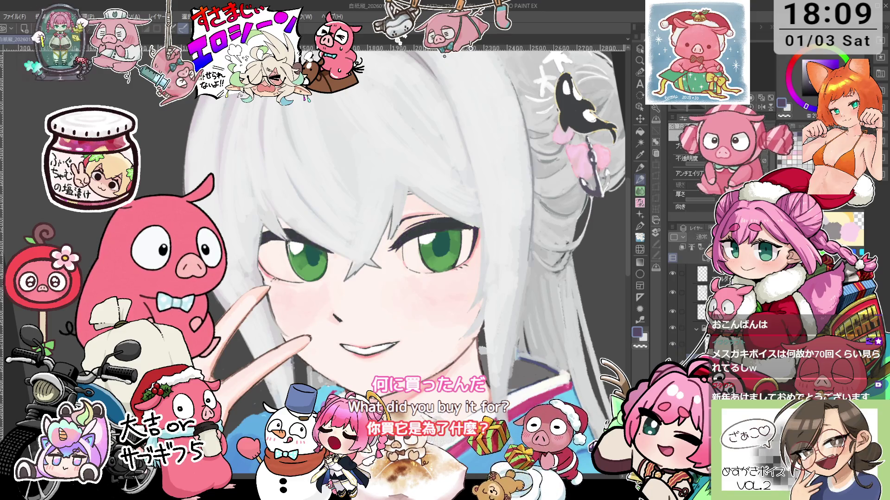
scroll(427, 156, "up", 2)
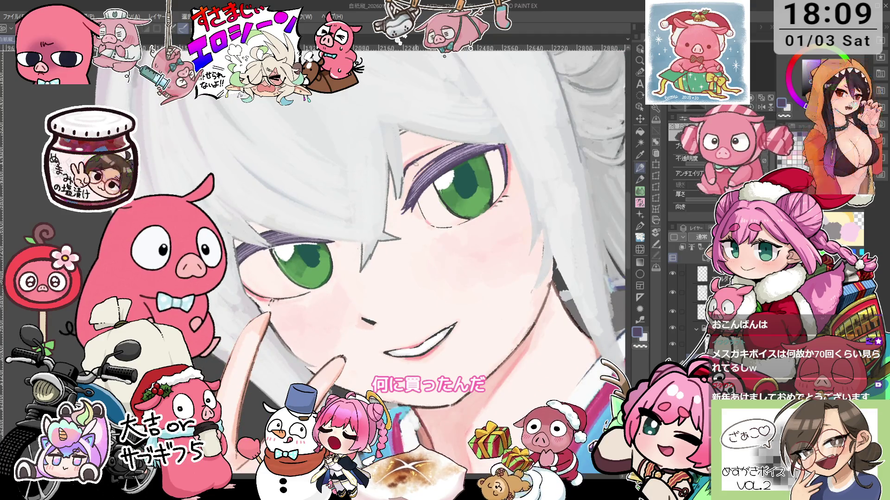
scroll(444, 170, "up", 2)
left_click(425, 178, "alt")
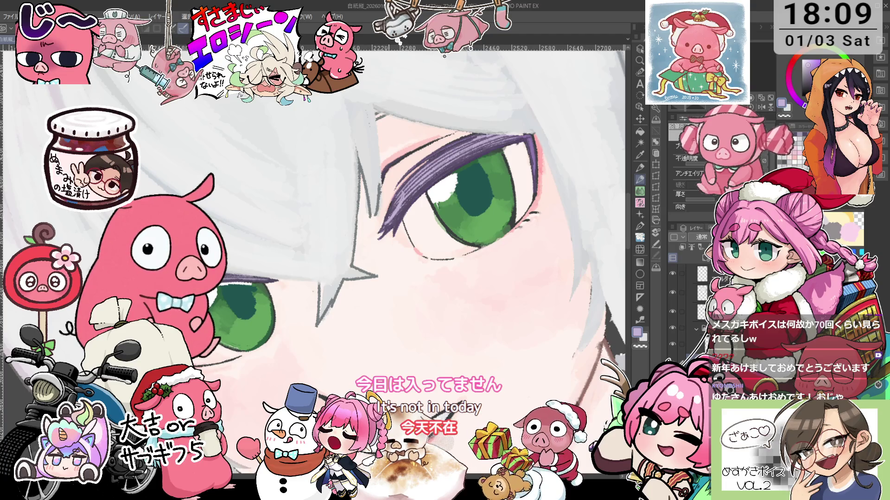
left_click_drag(436, 178, 449, 163)
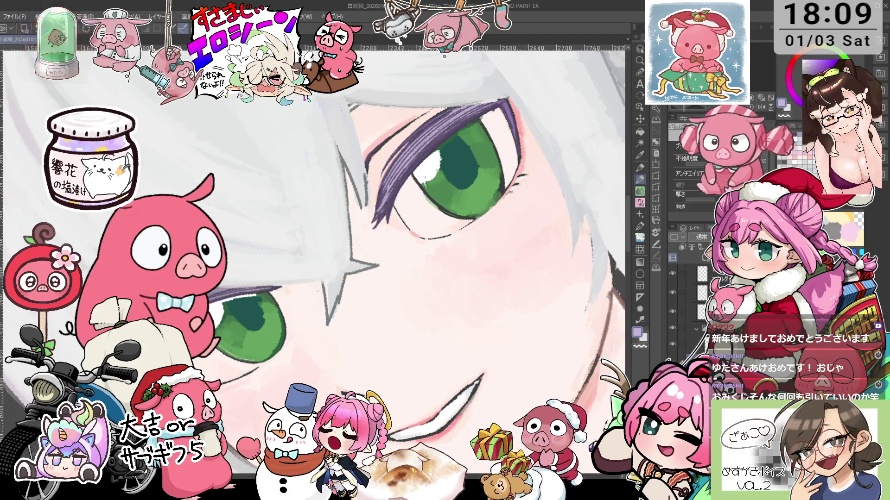
scroll(442, 168, "down", 4)
scroll(445, 166, "up", 5)
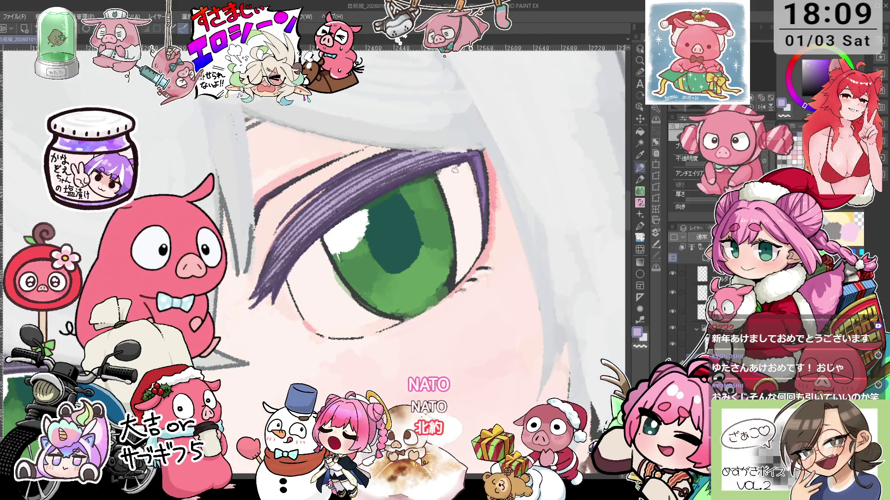
Step: Pick a light pink-white colour and soften the lid with pencil touches
key("o")
left_click(447, 183, "alt")
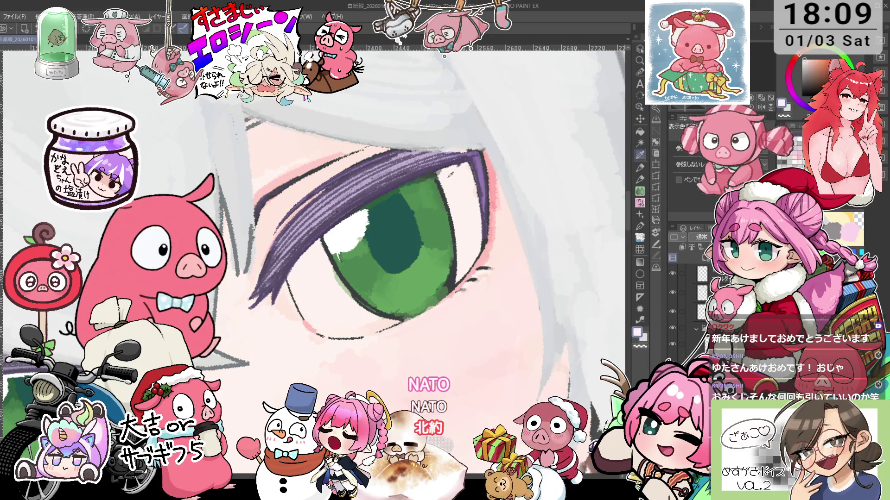
key("p")
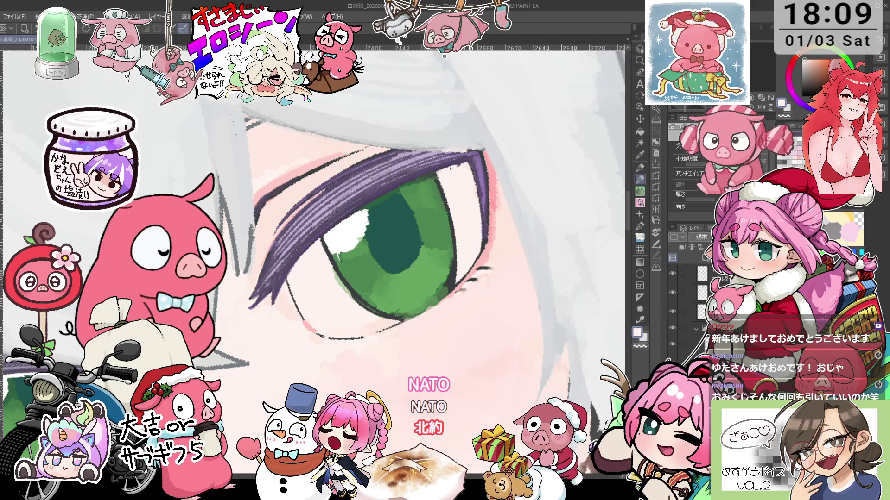
scroll(456, 172, "down", 1)
scroll(456, 173, "up", 1)
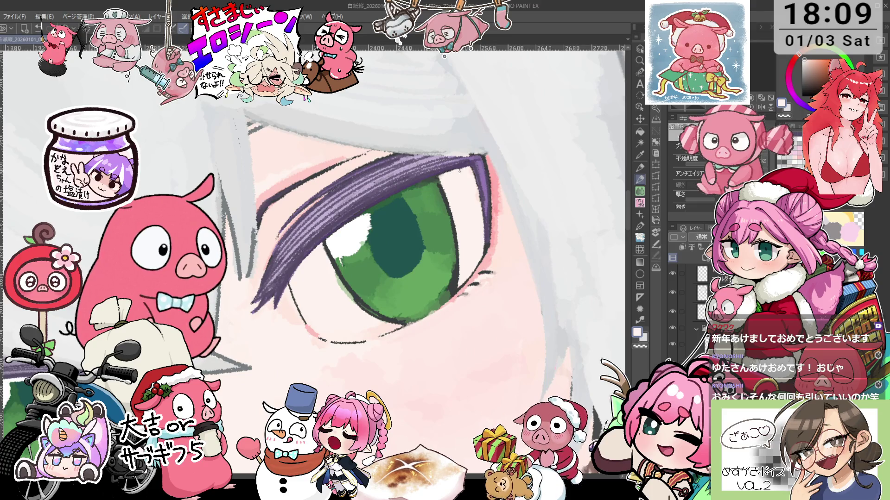
scroll(426, 191, "down", 2)
scroll(426, 191, "down", 2)
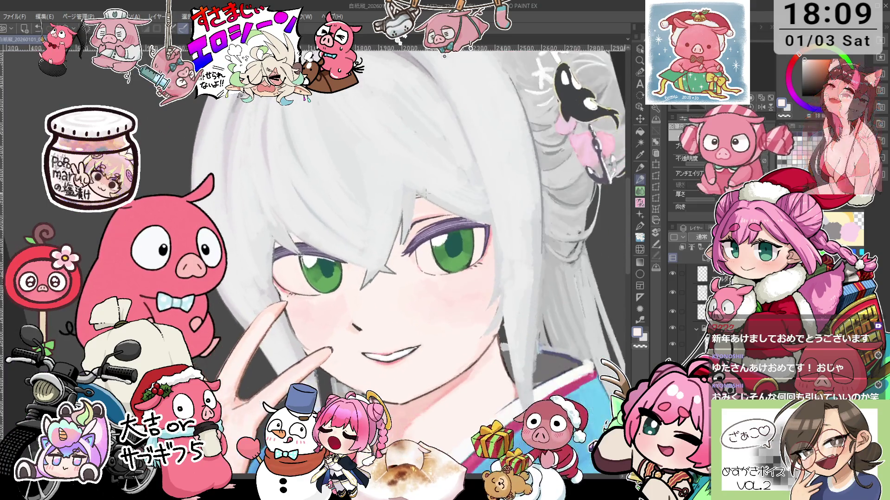
Step: Select the layer just above the current one
scroll(426, 191, "down", 1)
scroll(461, 234, "down", 2)
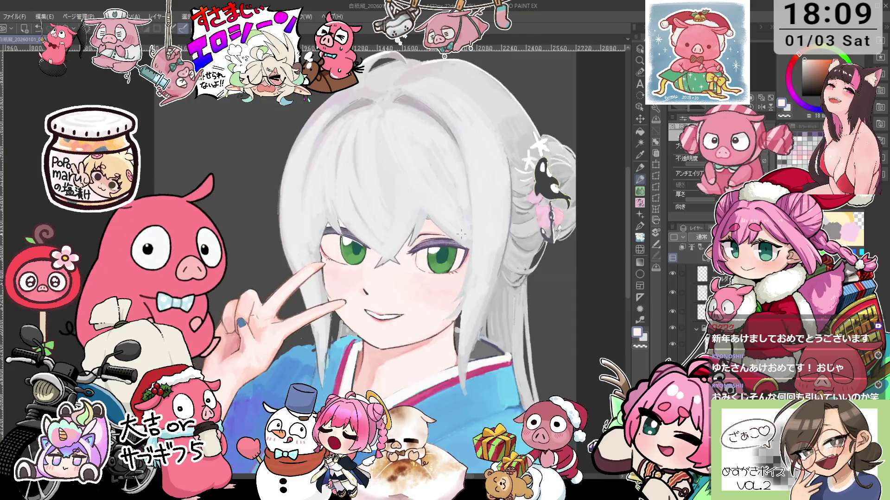
scroll(461, 234, "up", 1)
scroll(417, 227, "up", 1)
scroll(392, 222, "up", 2)
scroll(392, 223, "up", 1)
scroll(392, 222, "down", 1)
scroll(392, 222, "down", 2)
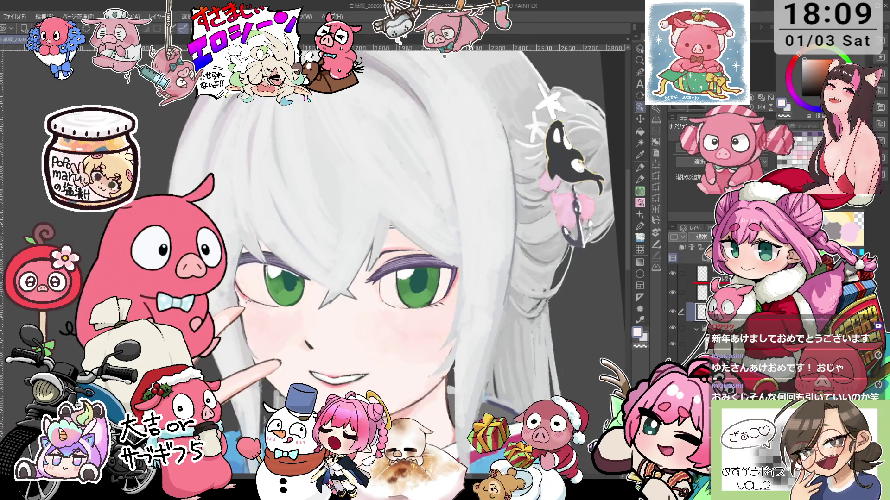
left_click(699, 293)
Step: Sharpen the eye's lash linework with sampled colours, then switch to white for highlights
scroll(420, 248, "up", 1)
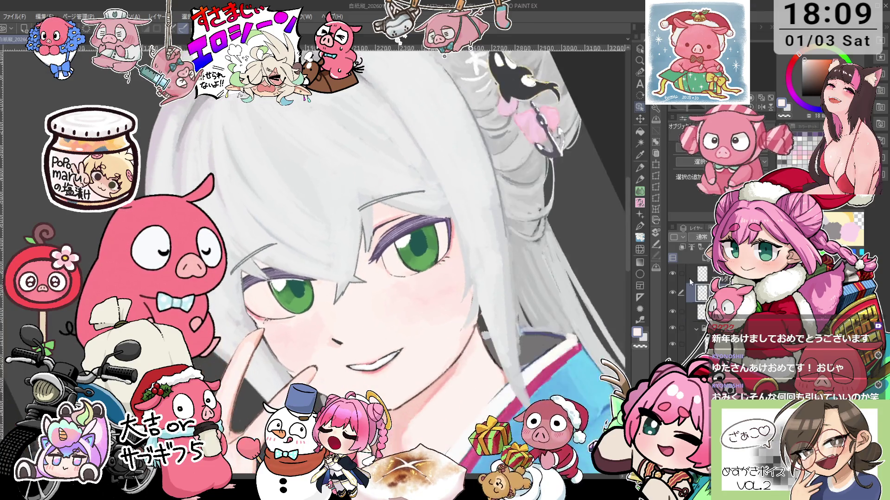
scroll(420, 248, "up", 1)
scroll(420, 248, "up", 2)
scroll(420, 248, "up", 1)
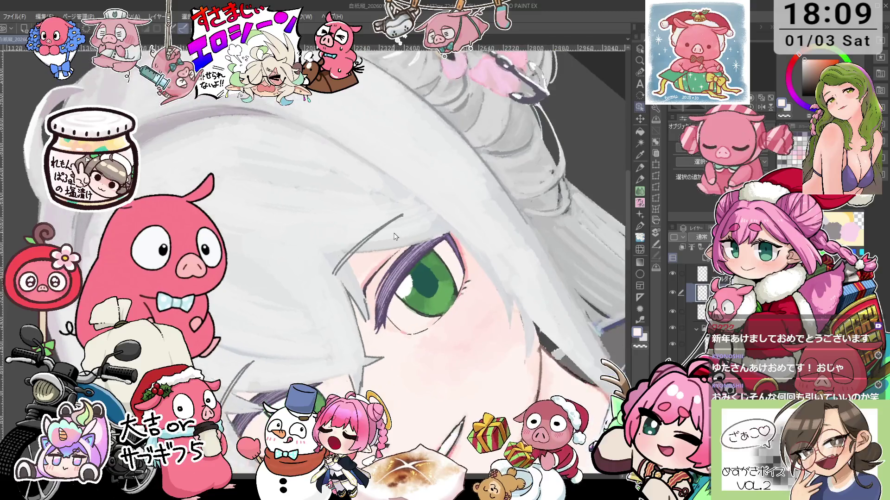
scroll(420, 247, "up", 1)
key("p")
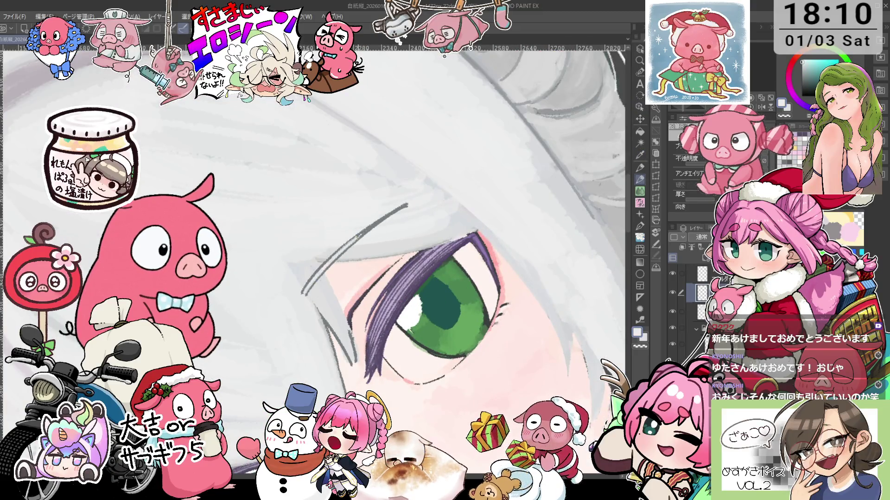
left_click_drag(358, 237, 348, 244)
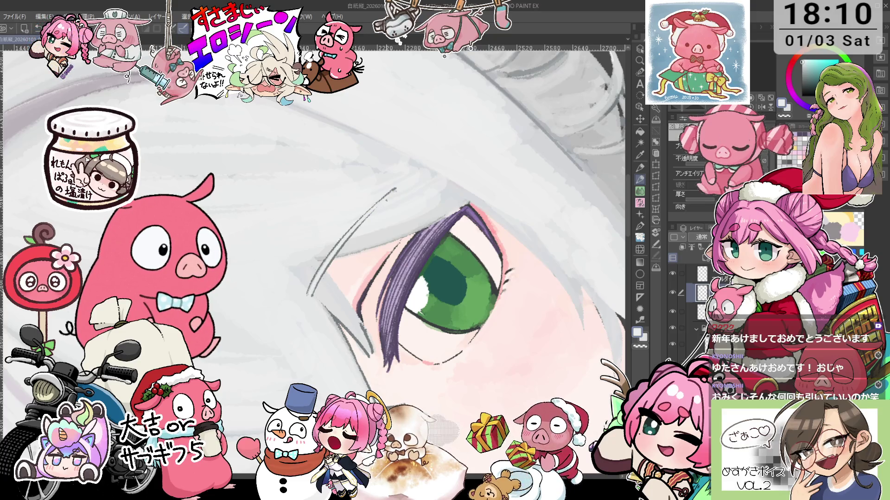
key("i")
key("p")
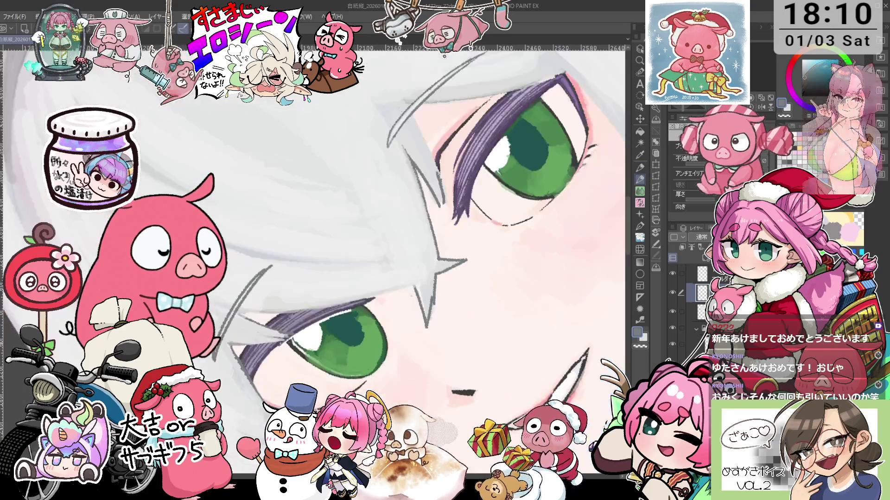
key("x")
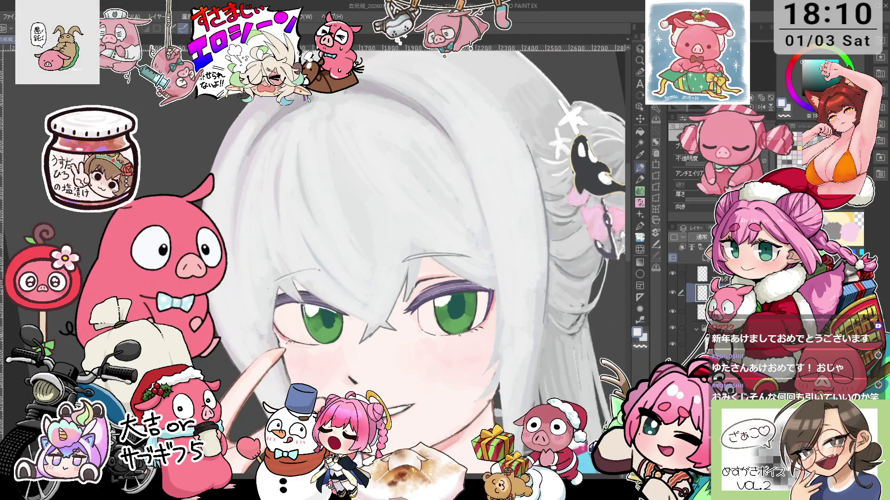
Step: Sample the skin, add a short cheek stroke and softly blend the blush
scroll(389, 327, "down", 4)
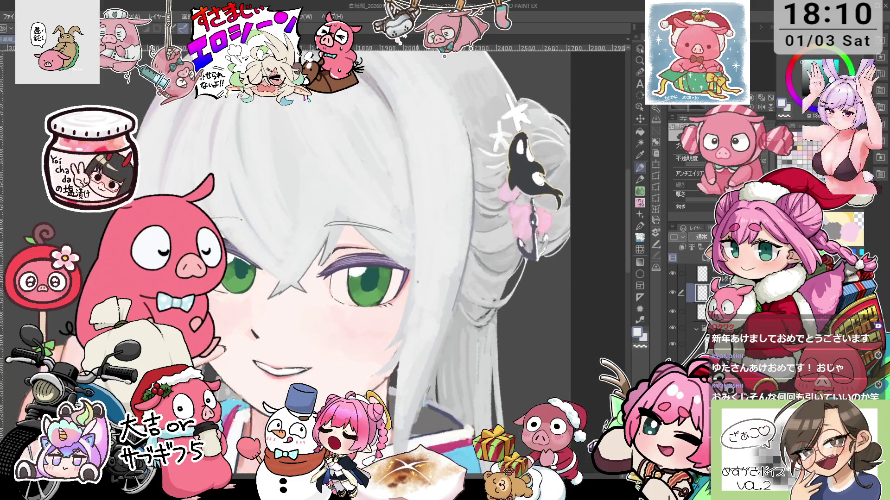
scroll(389, 326, "up", 2)
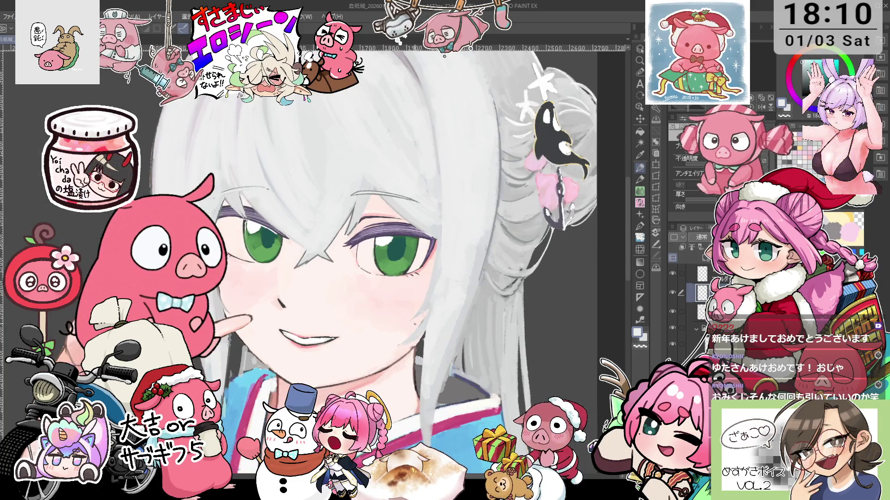
key("i")
key("p")
mouse_move(360, 297)
left_mouse_down()
mouse_move(385, 315)
mouse_move(358, 300)
left_mouse_up()
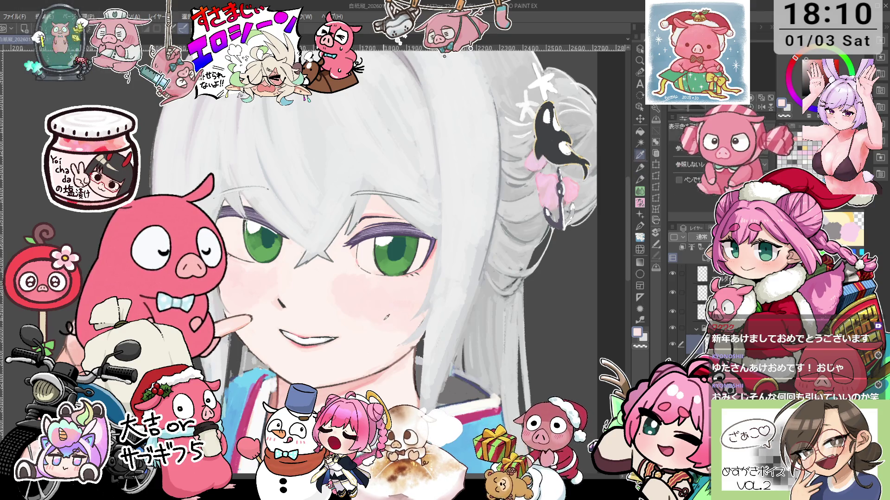
key("j")
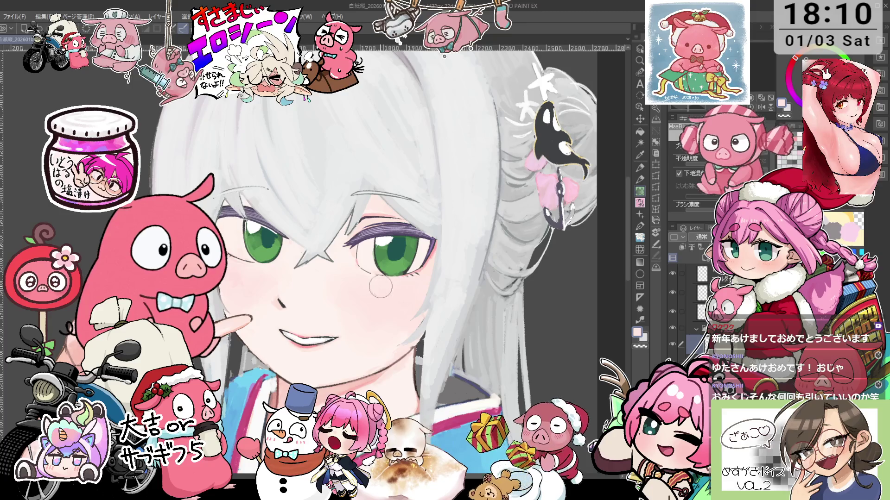
scroll(433, 282, "up", 1)
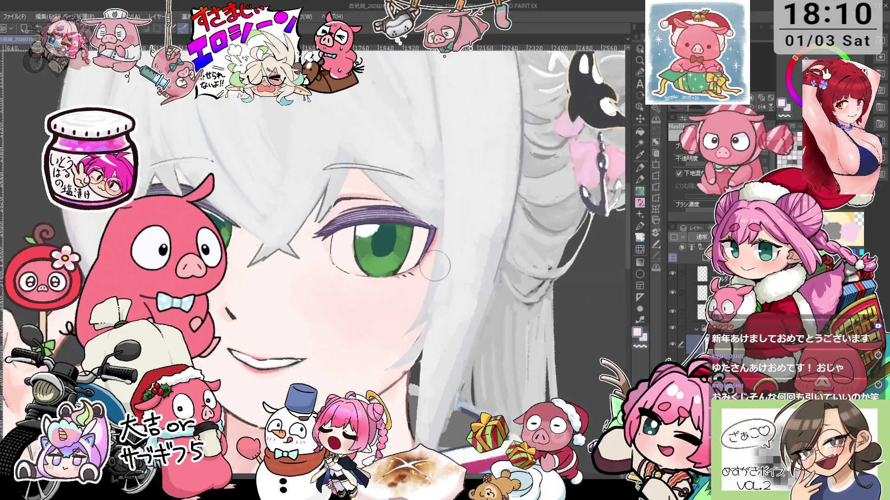
scroll(430, 265, "up", 1)
Step: Retouch the lines around the right-hand eye with a sampled colour, then zoom out
key("i")
key("p")
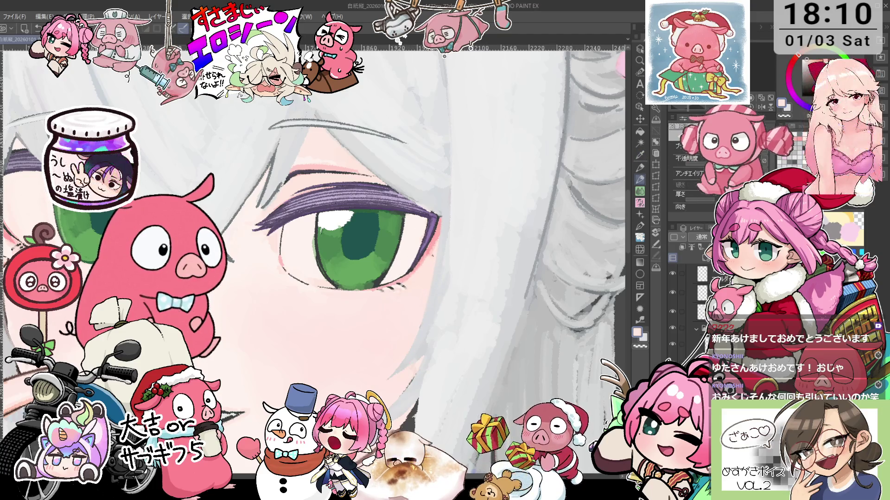
key("minus")
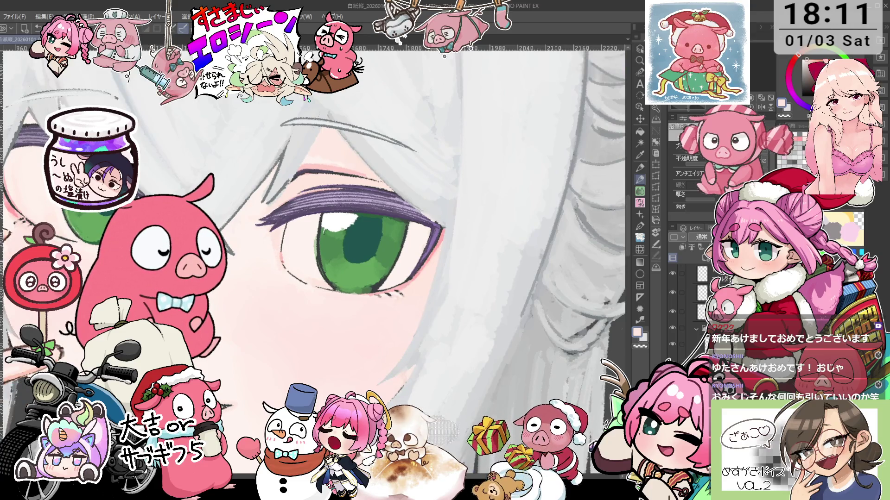
key("minus")
key("minus")
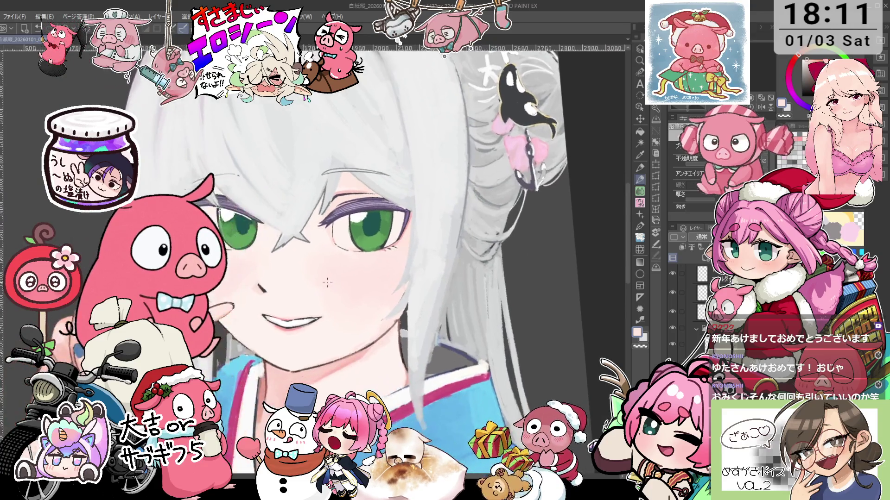
key("minus")
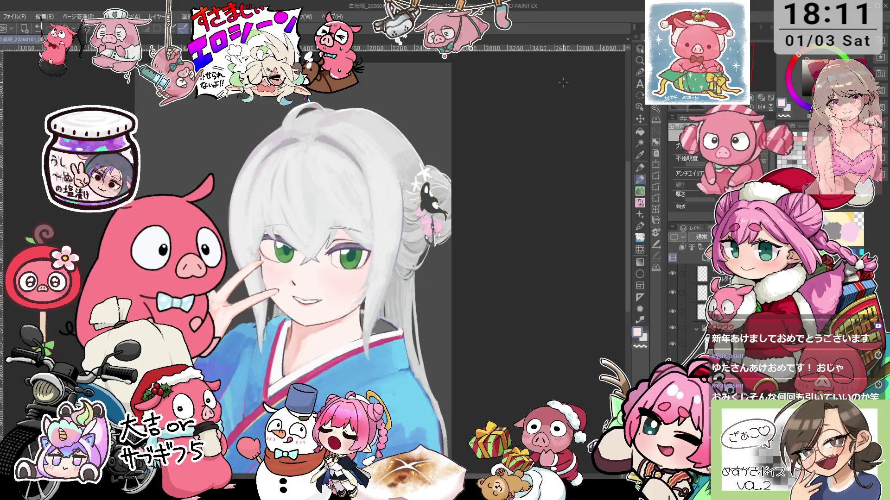
key("plus")
left_click_drag(373, 258, 422, 240)
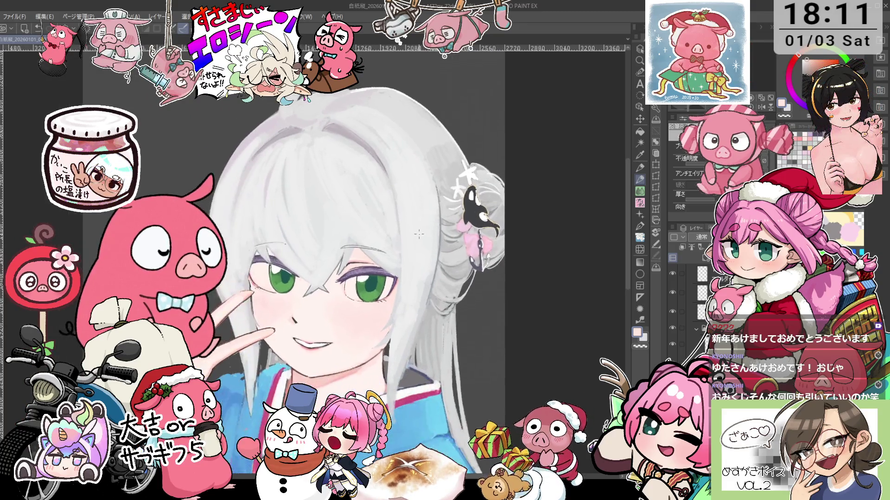
key("o")
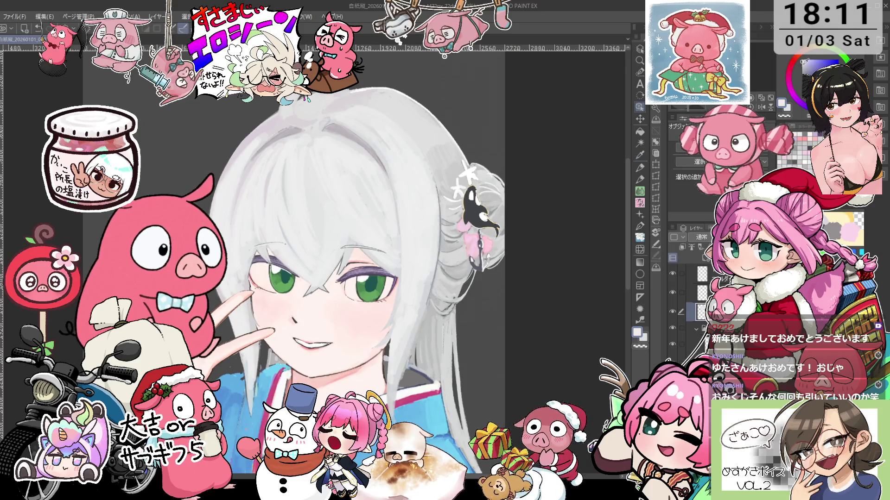
key("p")
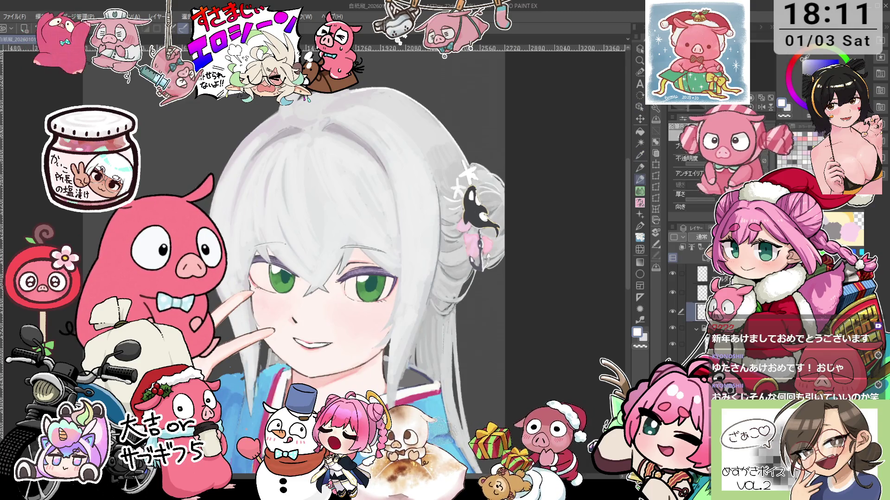
key("ctrl+plus")
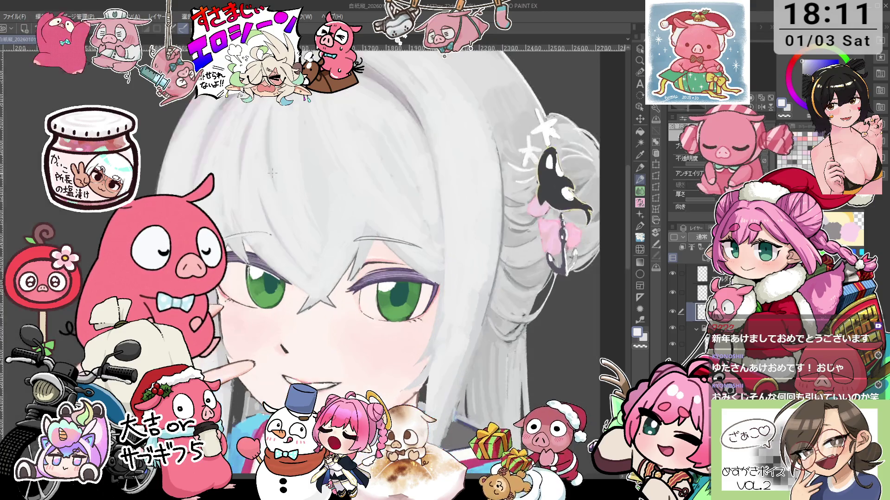
key("ctrl+minus")
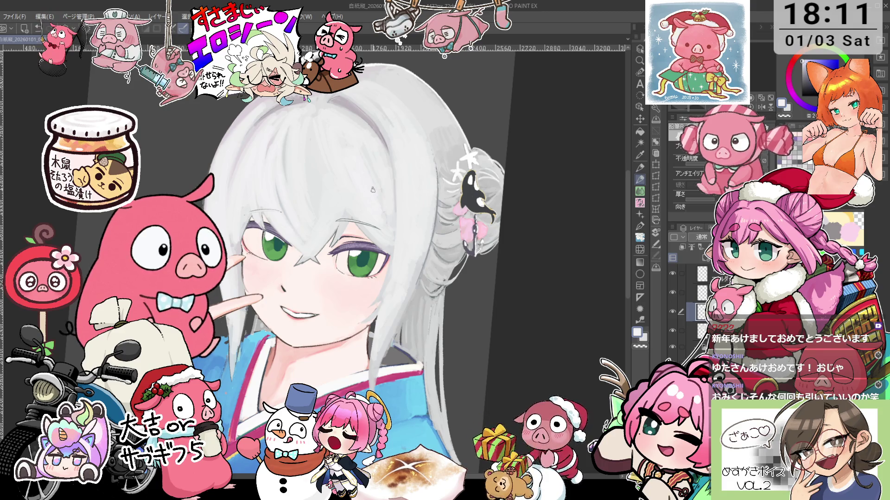
left_click_drag(397, 158, 393, 200)
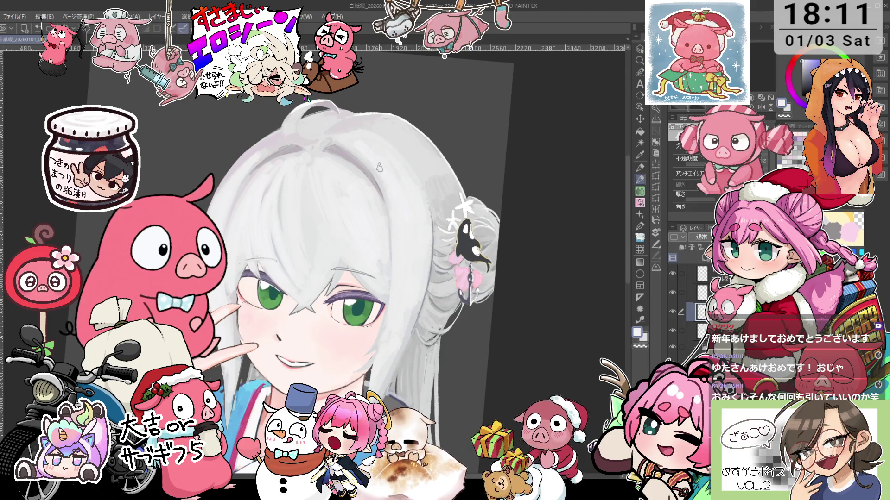
key("ctrl+at")
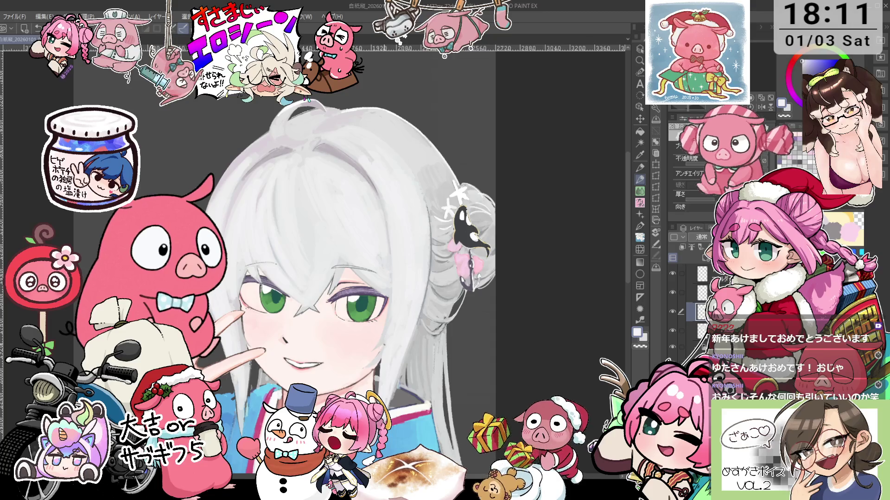
scroll(379, 356, "up", 2)
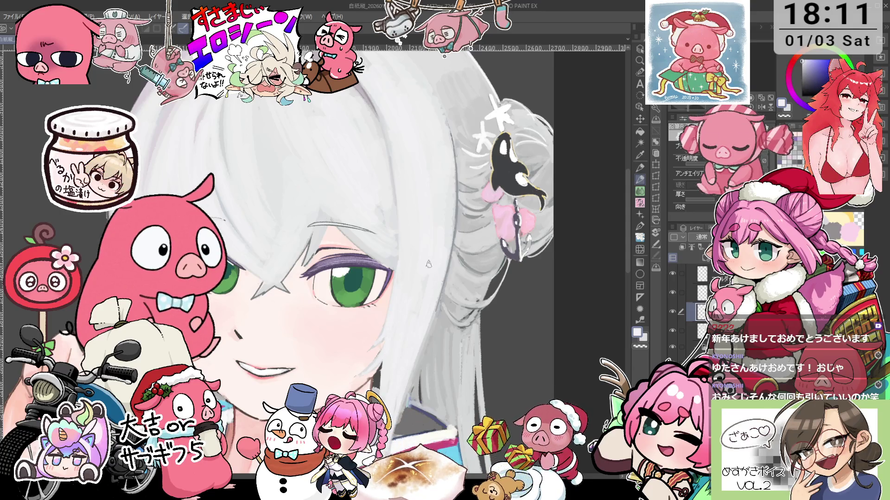
left_click_drag(412, 306, 386, 215)
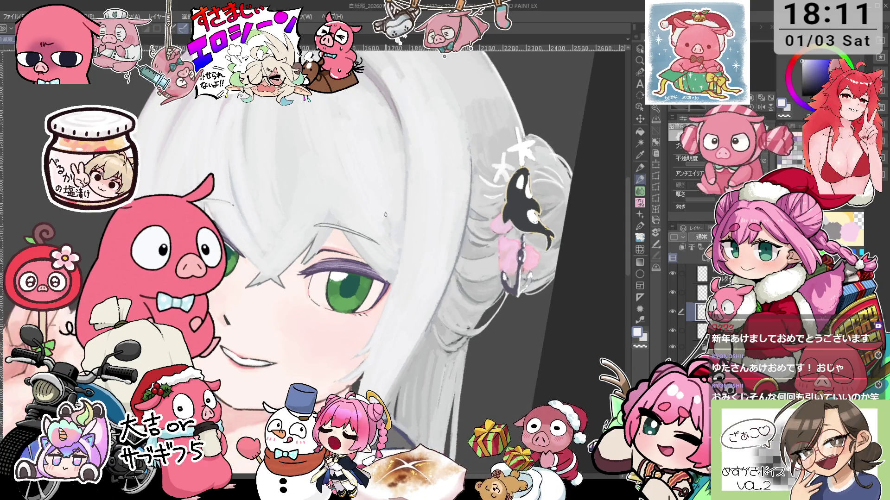
mouse_move(389, 236)
left_mouse_down()
mouse_move(368, 249)
mouse_move(311, 235)
left_mouse_up()
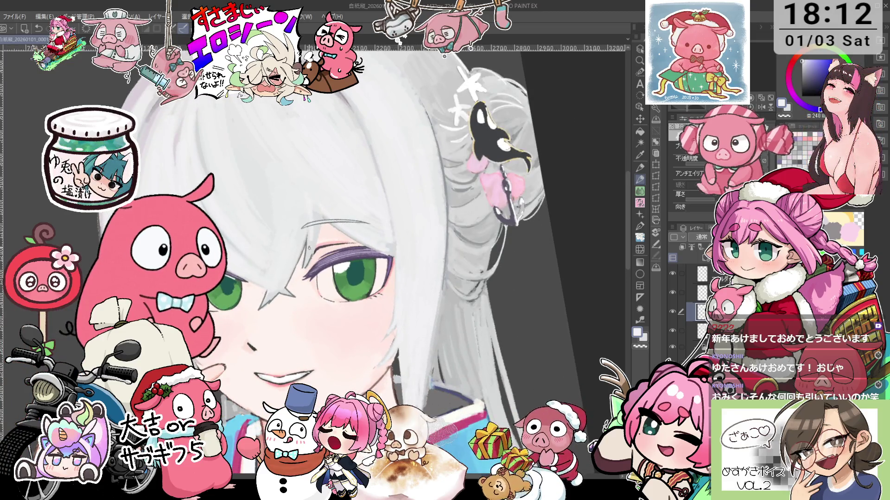
left_click_drag(317, 233, 328, 132)
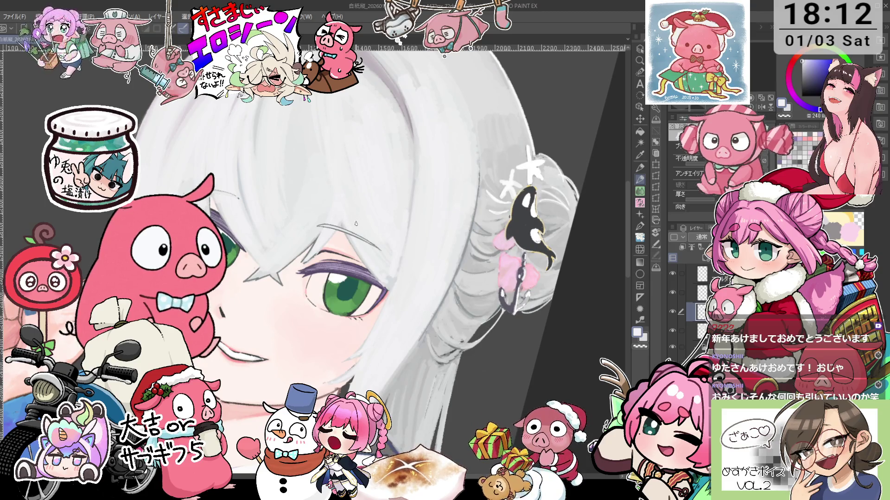
left_click_drag(327, 131, 353, 278)
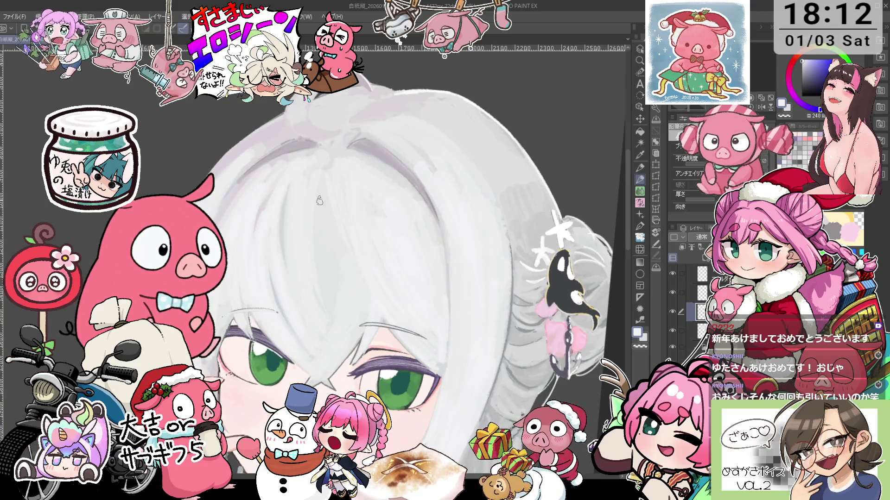
Step: Rotate the view to inspect the head, face and hair bun from tilted angles
left_click_drag(333, 309, 254, 181)
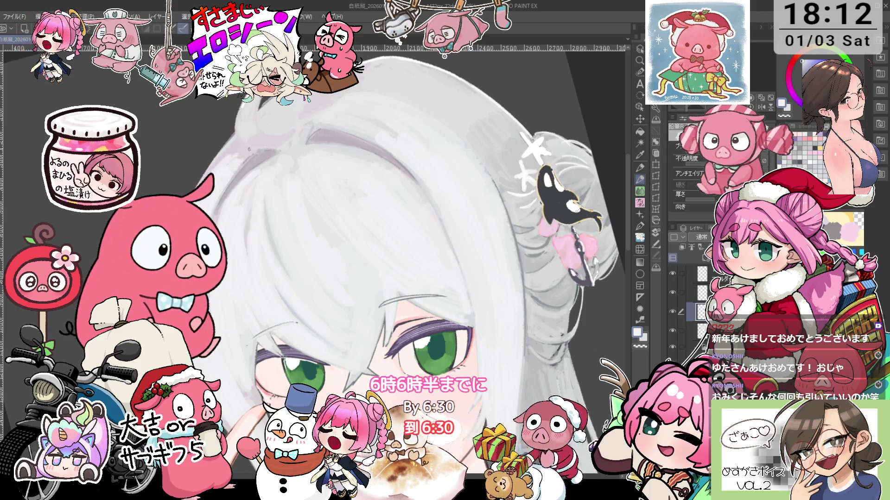
left_click_drag(431, 232, 371, 287)
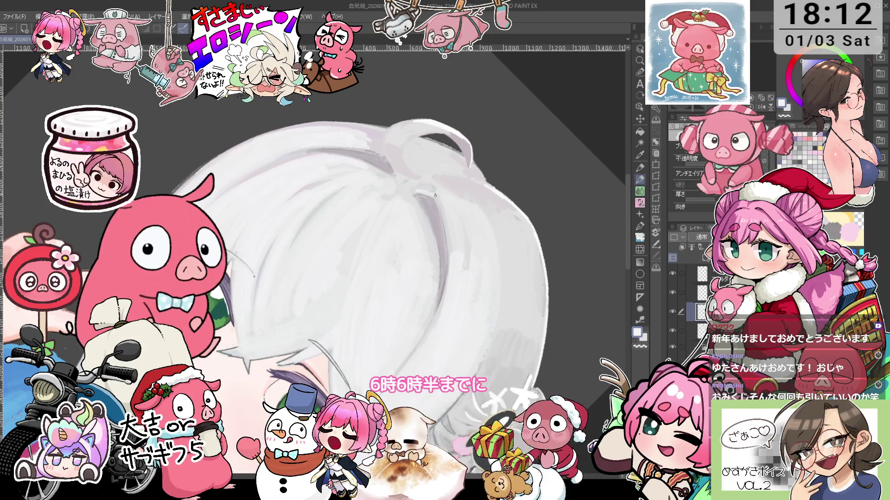
left_click_drag(435, 195, 358, 140)
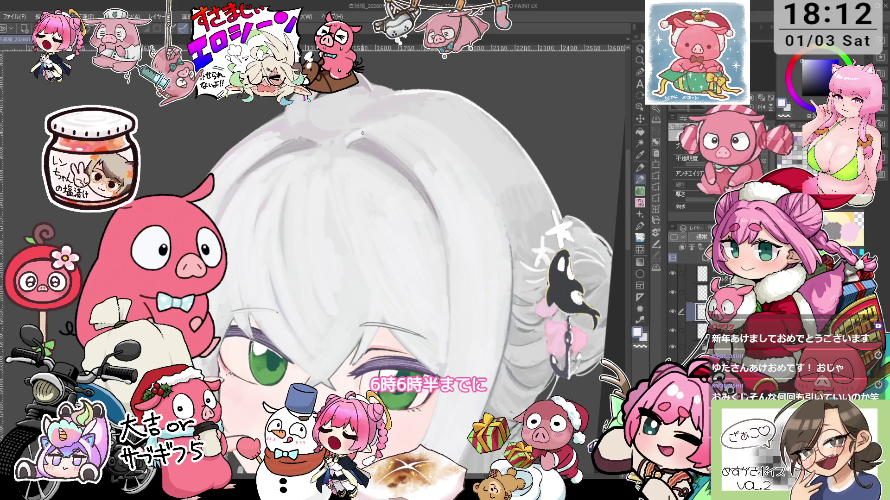
left_click_drag(420, 114, 345, 105)
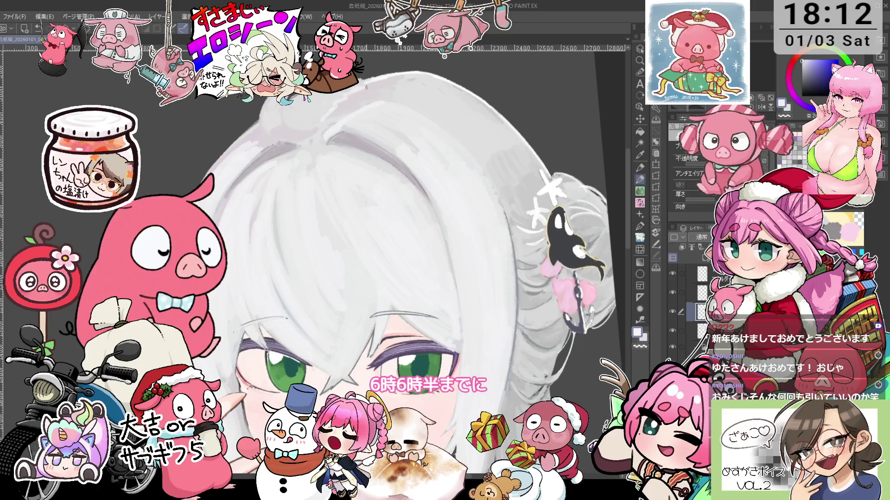
scroll(386, 80, "down", 3)
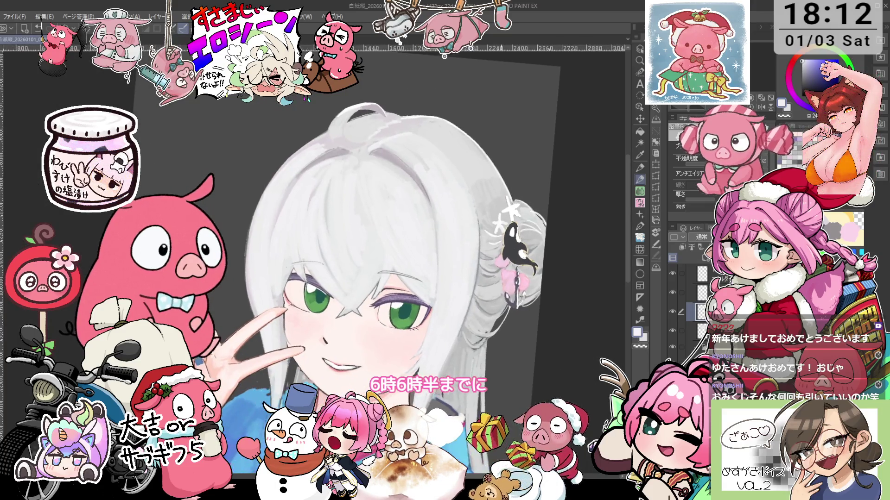
Step: Try several more tilts on the face, then straighten the view and zoom out
left_click_drag(386, 79, 462, 198)
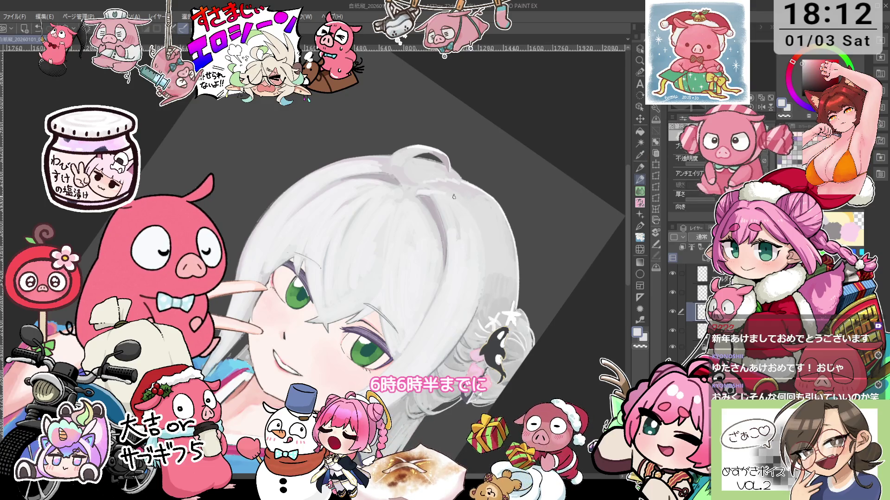
left_click_drag(450, 195, 468, 196)
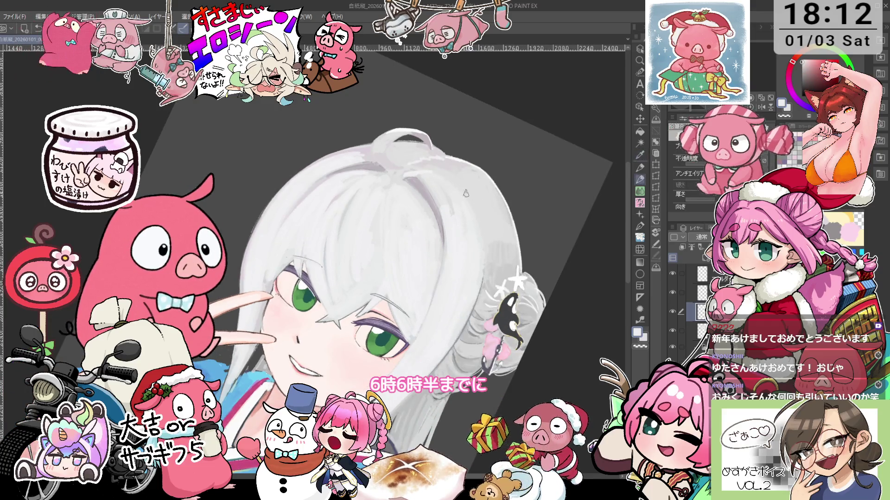
mouse_move(501, 220)
left_mouse_down()
mouse_move(484, 171)
mouse_move(495, 220)
mouse_move(526, 209)
left_mouse_up()
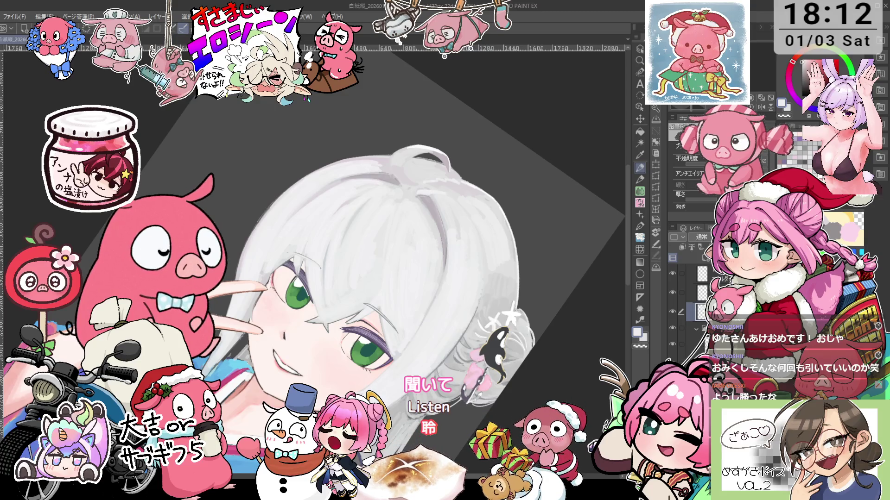
left_click_drag(502, 204, 494, 196)
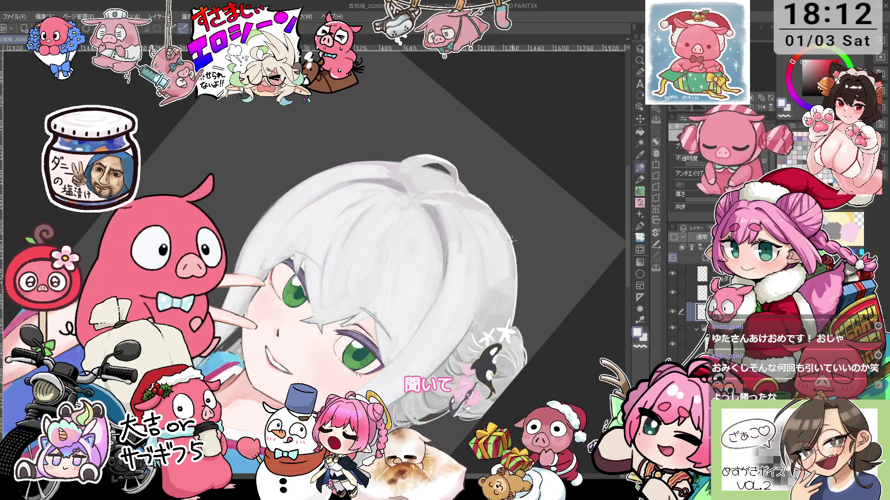
left_click_drag(515, 245, 521, 249)
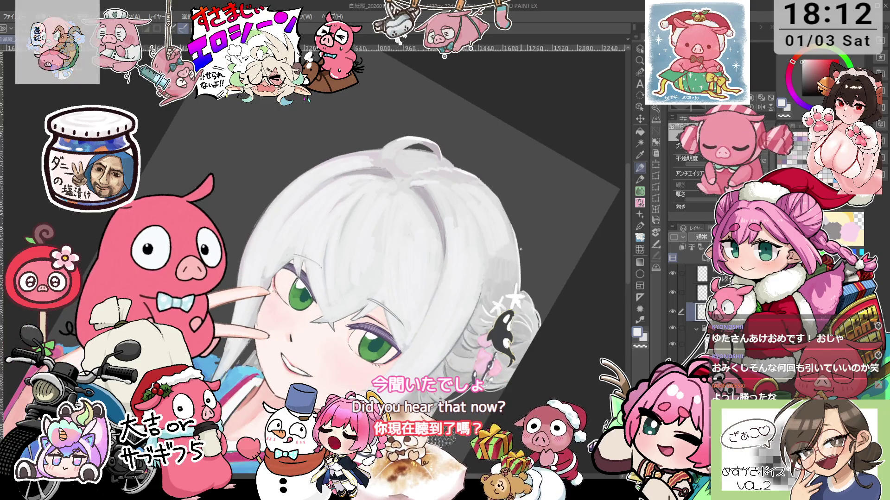
left_click_drag(493, 191, 501, 218)
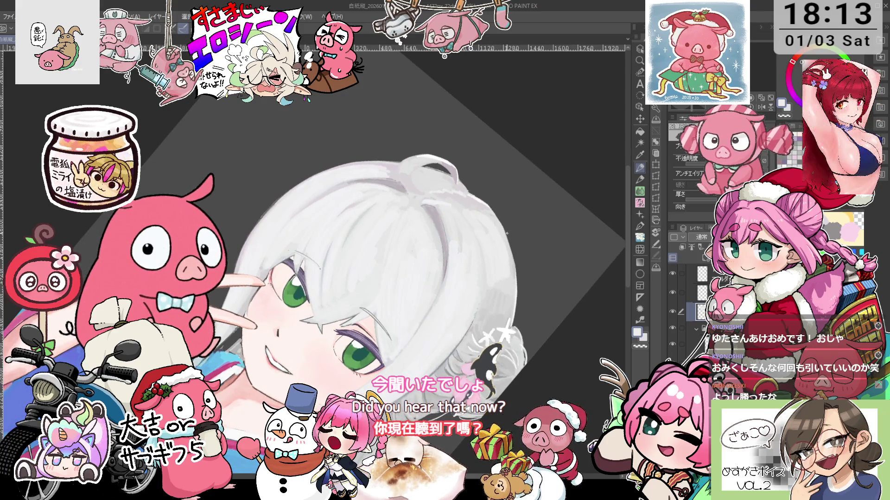
left_click_drag(499, 217, 468, 153)
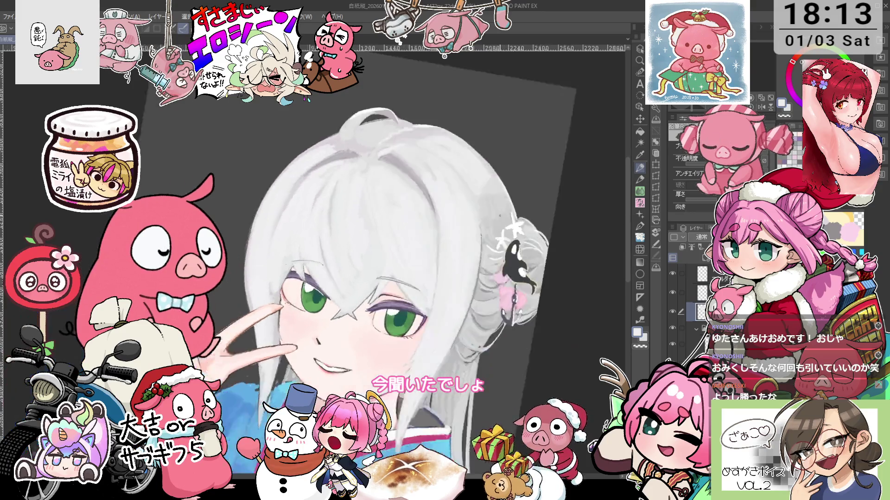
scroll(540, 189, "down", 1)
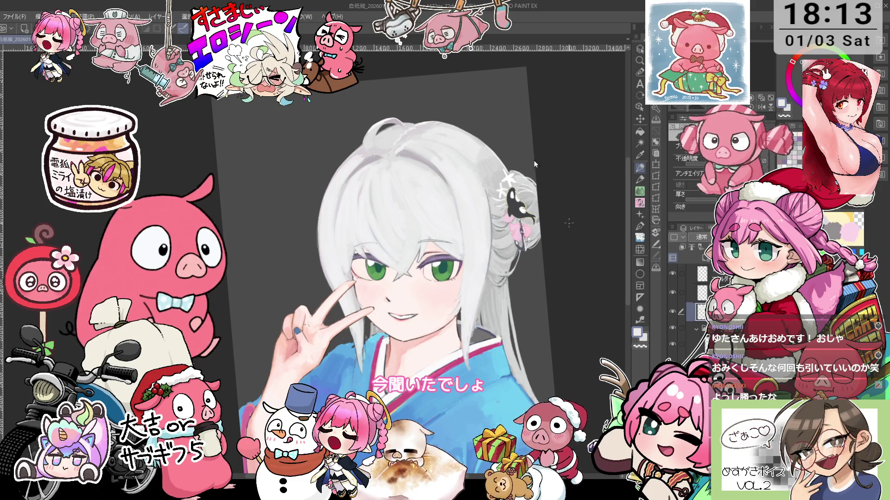
Step: Zoom in on the face and switch to the pencil
scroll(501, 117, "up", 1)
scroll(510, 131, "up", 1)
scroll(471, 216, "up", 1)
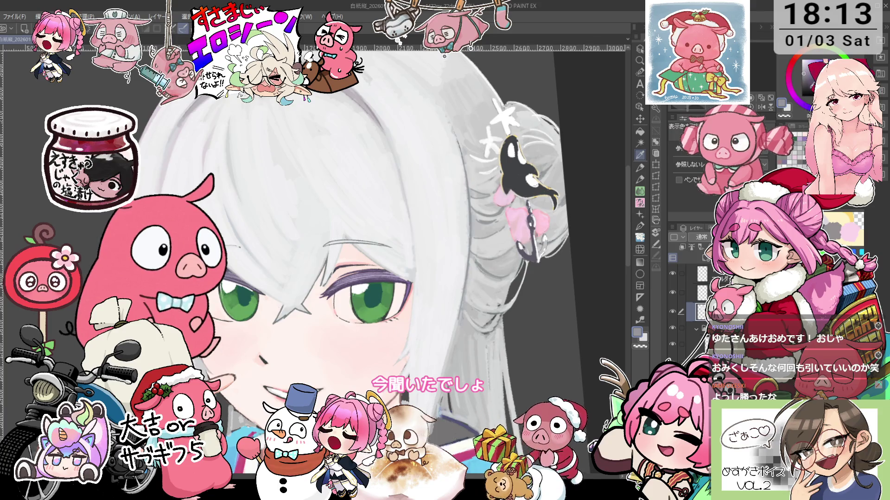
key("p")
scroll(325, 255, "down", 2)
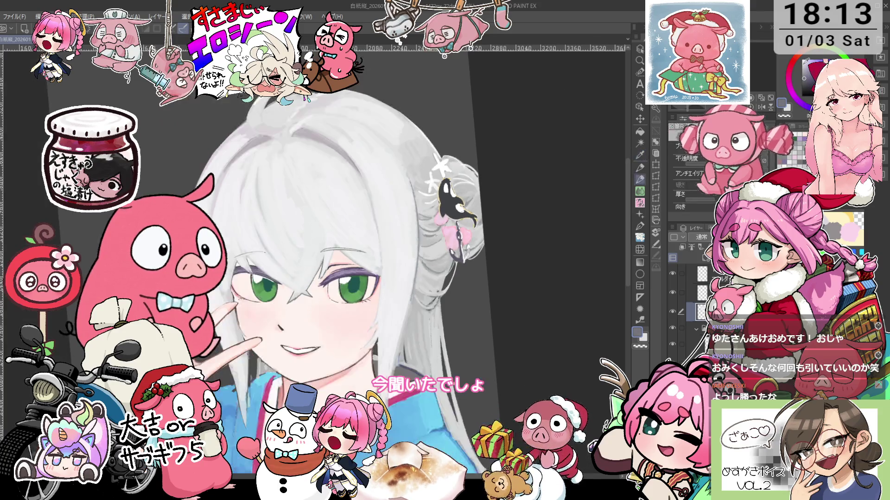
scroll(273, 184, "up", 2)
scroll(278, 199, "up", 2)
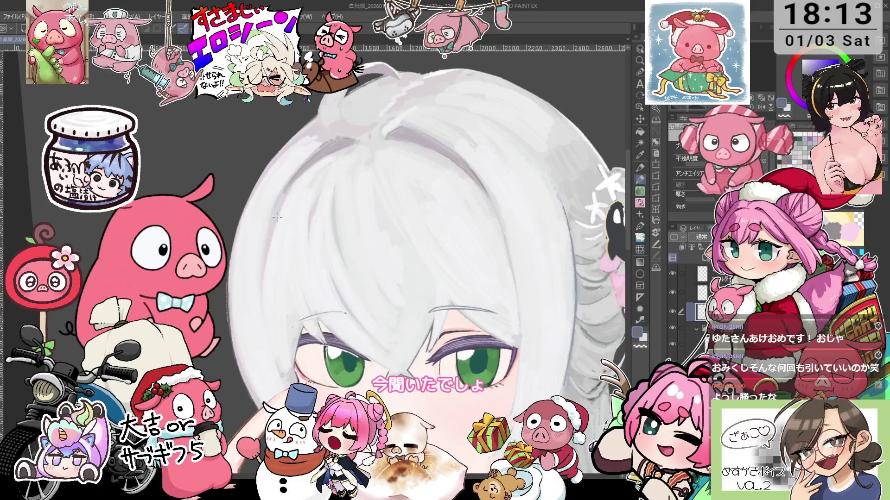
Step: Bring the view close onto the girl's left eye, straightening the face's tilt
scroll(299, 177, "up", 1)
scroll(302, 166, "up", 1)
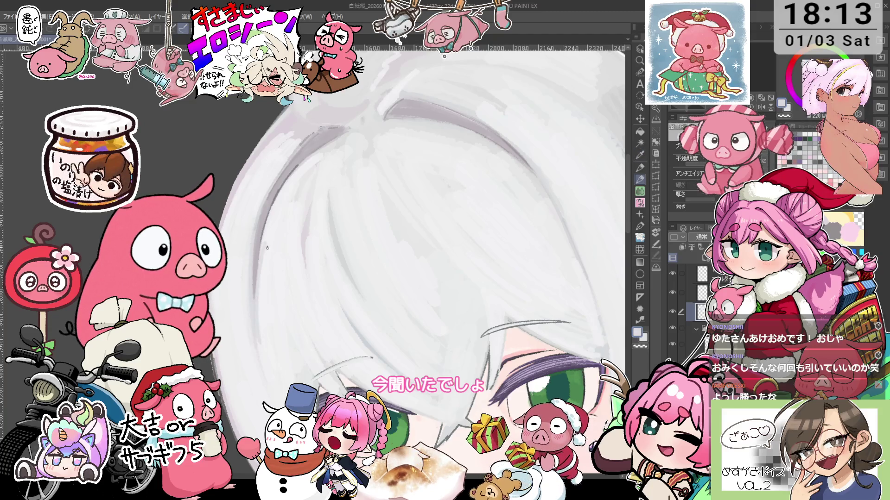
scroll(408, 259, "down", 3)
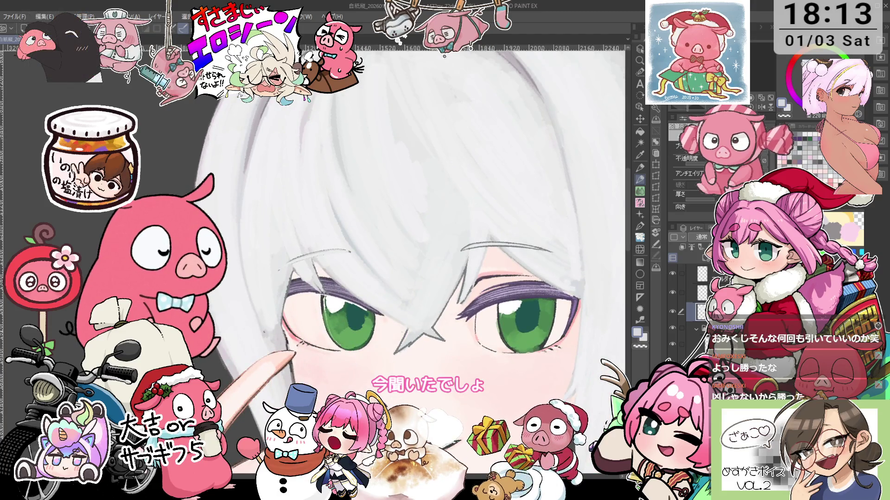
scroll(315, 259, "down", 2)
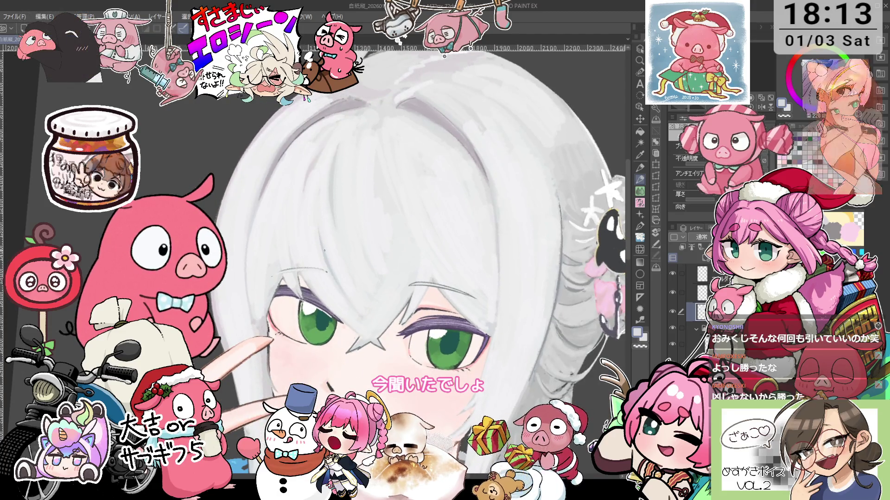
left_click_drag(334, 260, 342, 254)
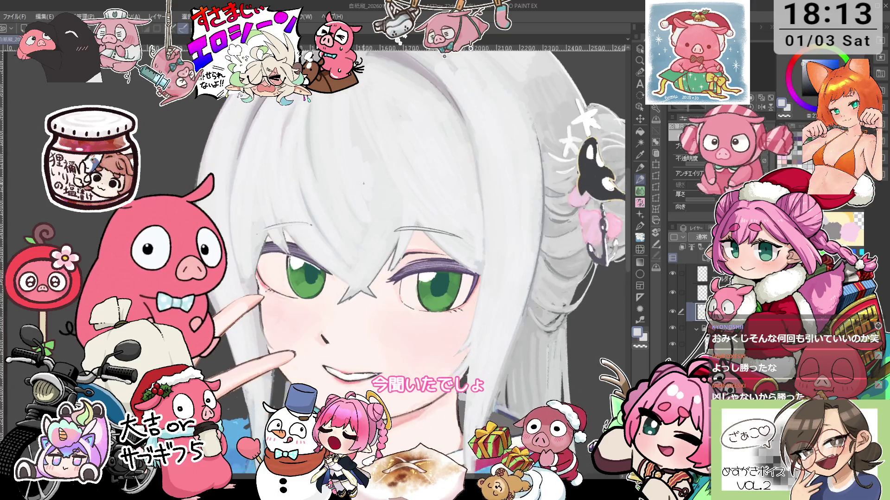
scroll(280, 232, "up", 5)
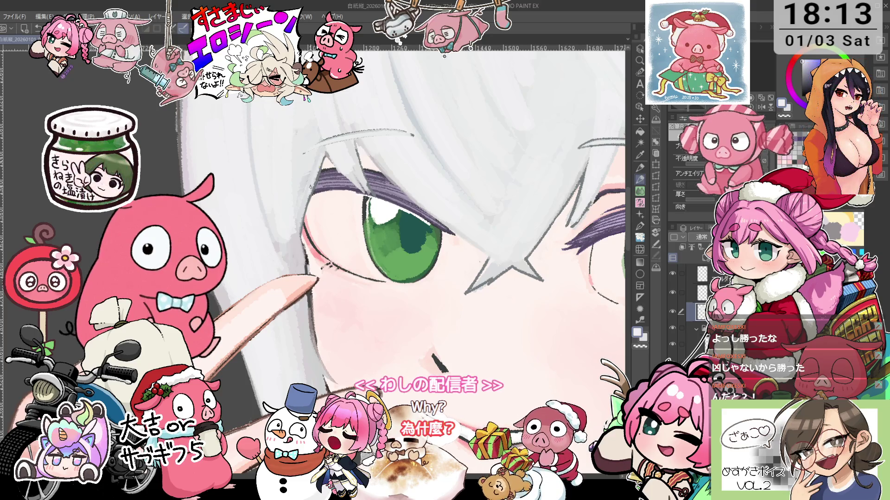
Step: Sample the pinkish skin colour from the face and return to the pencil
scroll(312, 181, "down", 3)
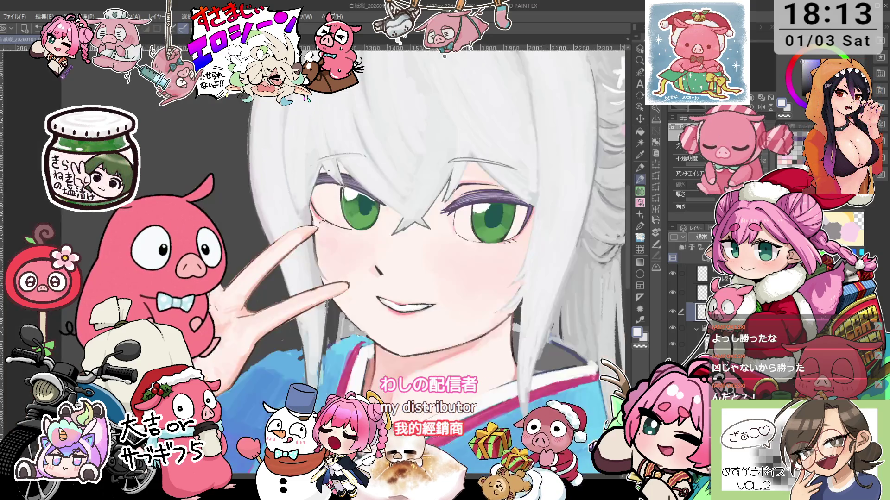
scroll(315, 227, "up", 3)
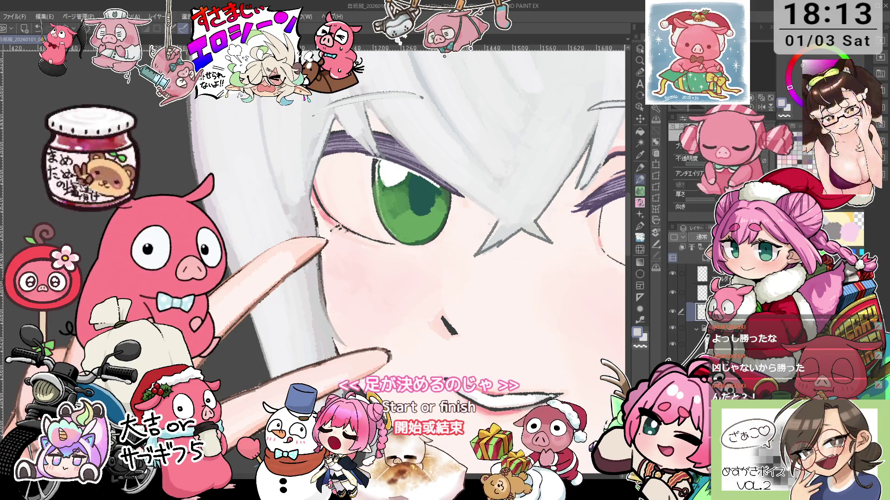
key("i")
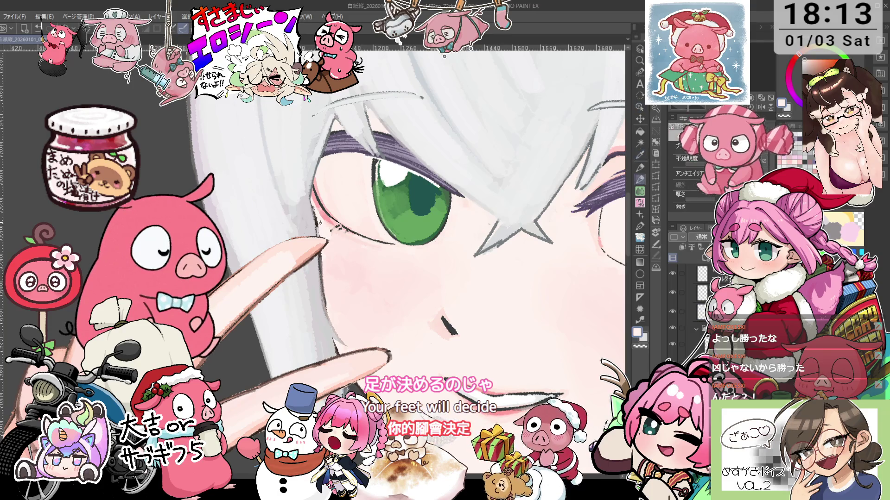
key("p")
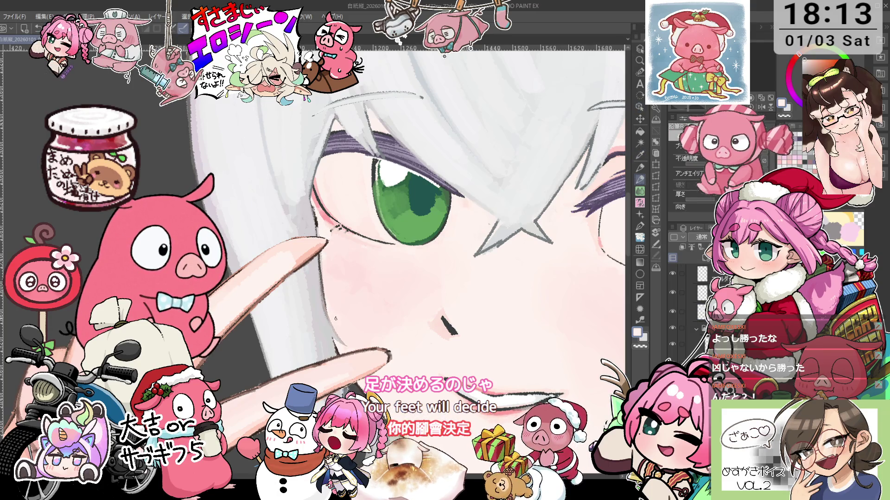
Step: Rotate the view counter-clockwise, zoom in, and pick the Operation tool
scroll(336, 319, "down", 3)
scroll(324, 209, "down", 3)
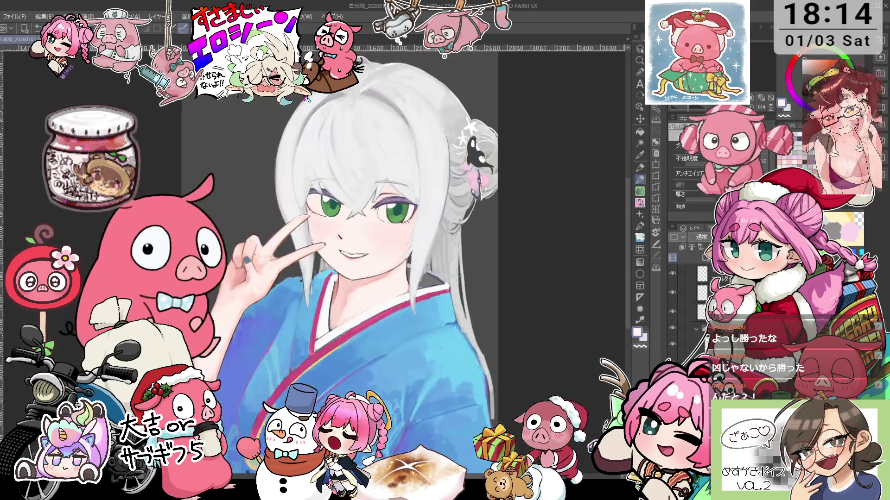
scroll(424, 195, "up", 3)
key("minus")
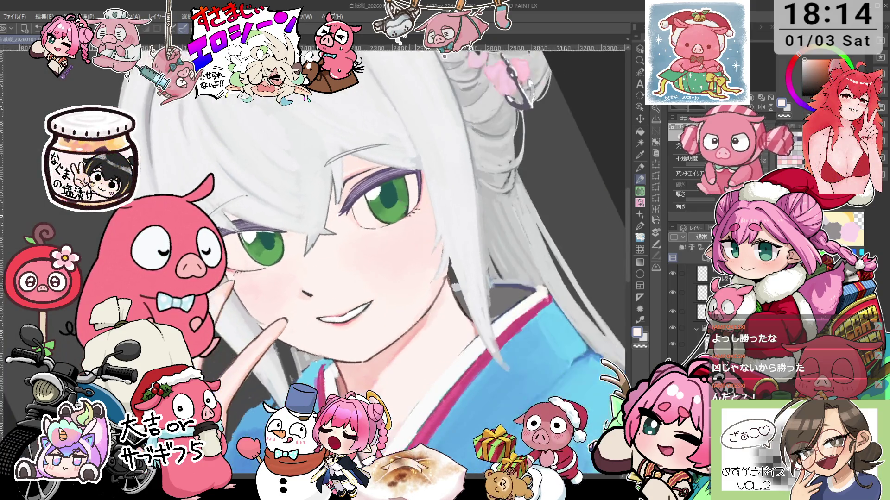
scroll(324, 232, "up", 2)
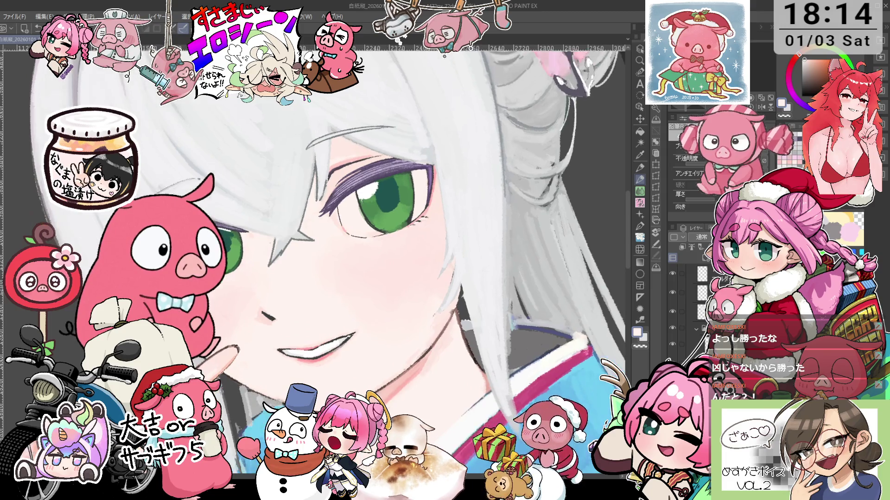
scroll(324, 231, "up", 3)
left_click(641, 132)
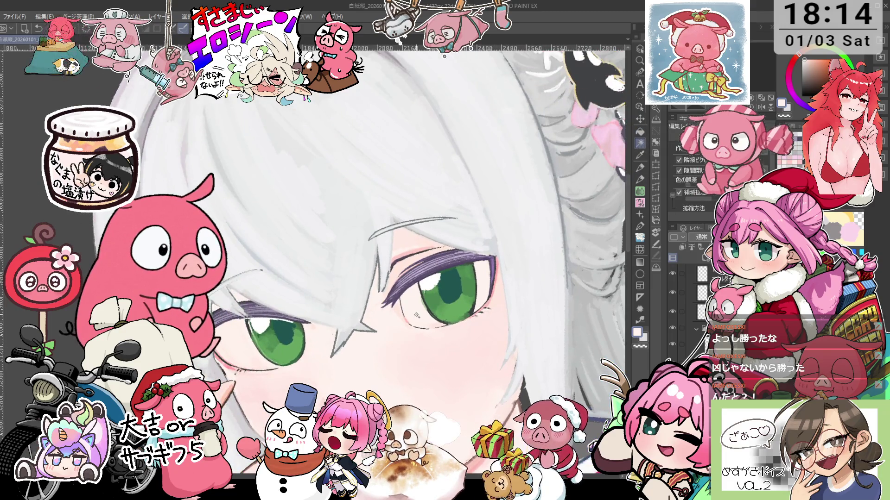
Step: Auto-select the hair strand above the eye
left_click(640, 143)
left_click(416, 304)
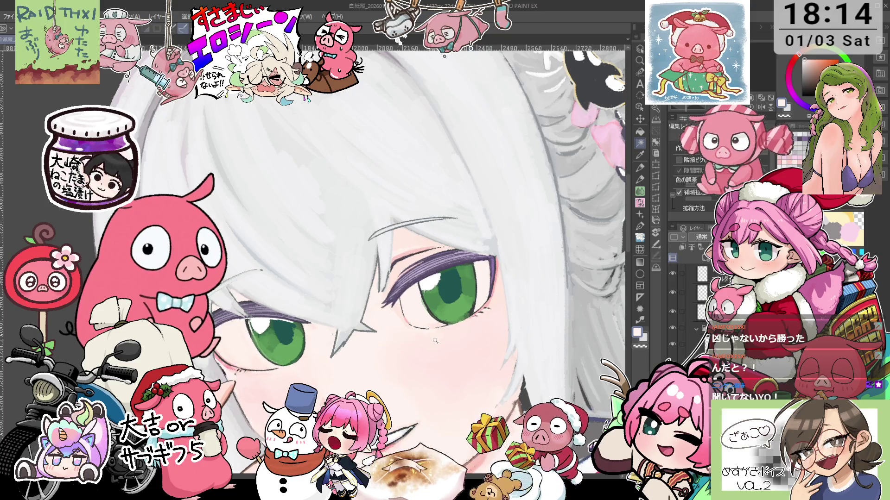
left_click(460, 197)
Step: Zoom into the left eye and set the pencil colour to green
scroll(500, 313, "down", 3)
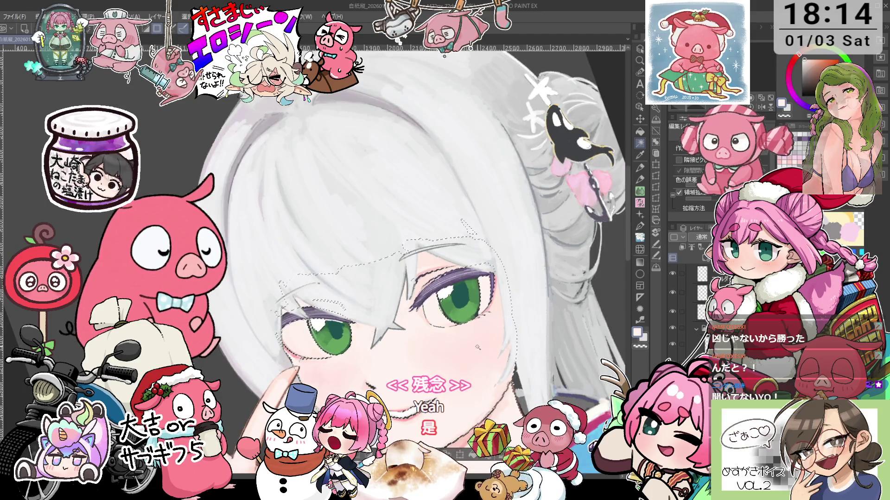
scroll(477, 274, "up", 2)
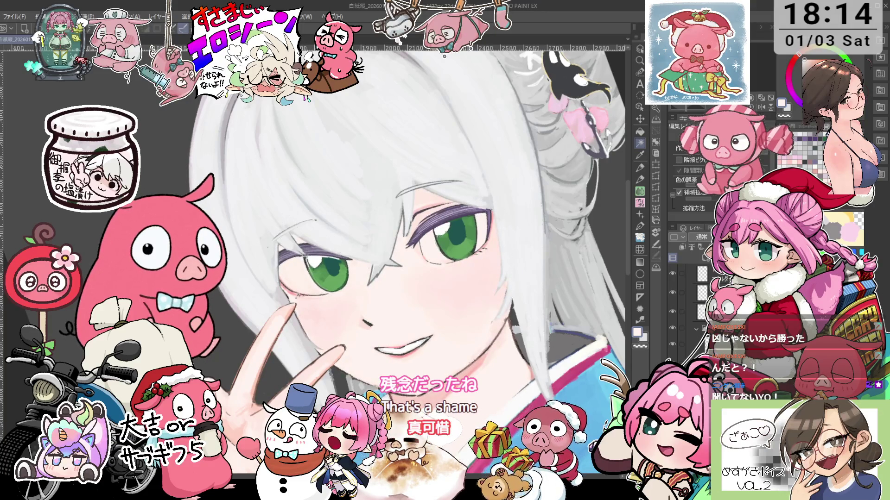
scroll(489, 289, "up", 1)
scroll(317, 268, "up", 2)
key("p")
left_click(318, 269, "alt")
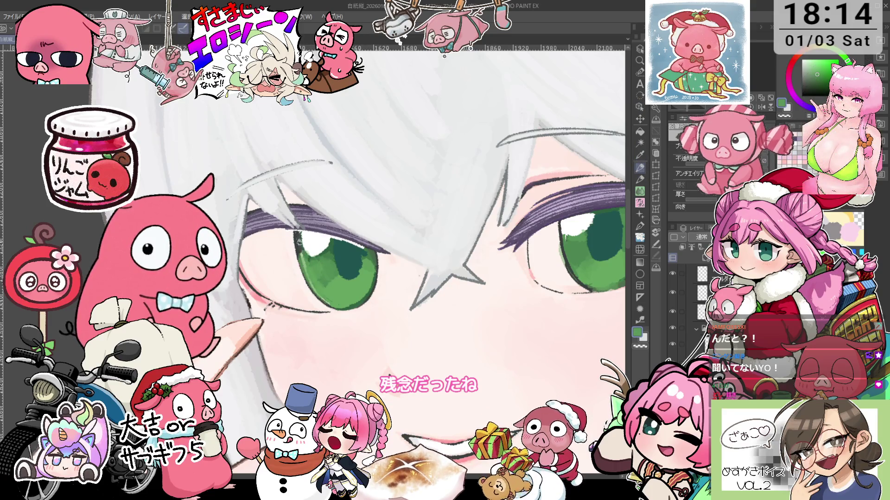
key("p")
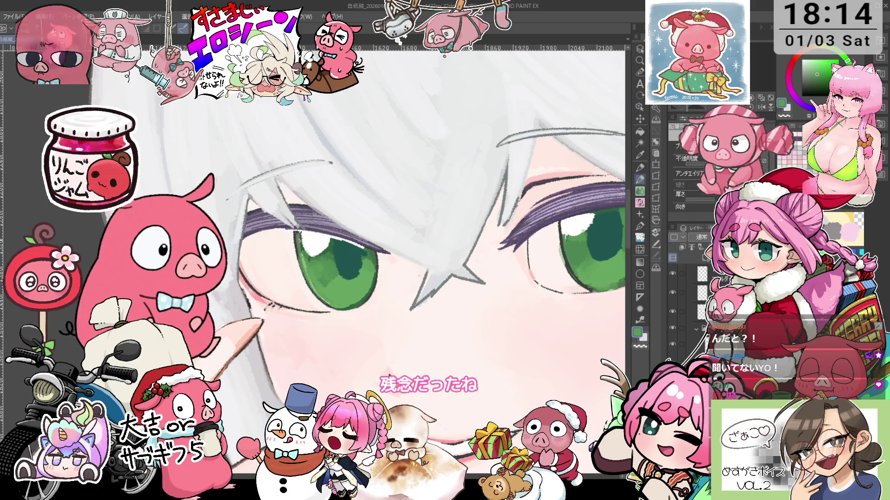
key("ctrl+minus")
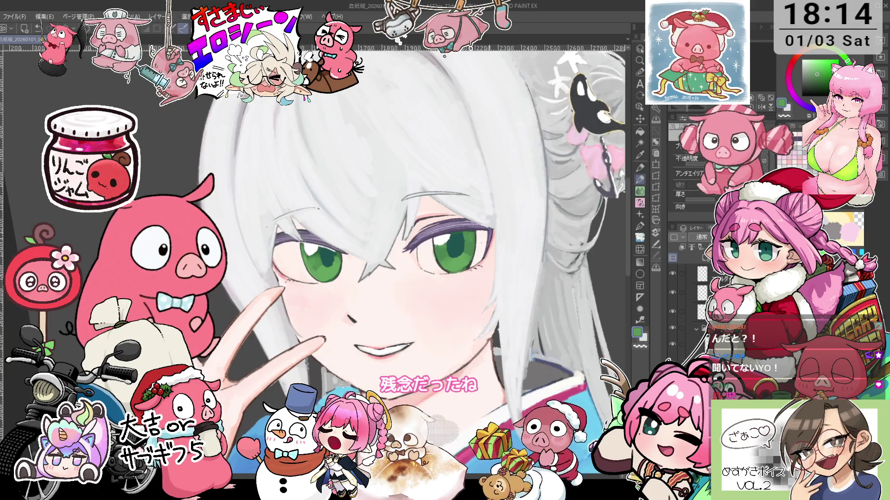
key("ctrl+plus")
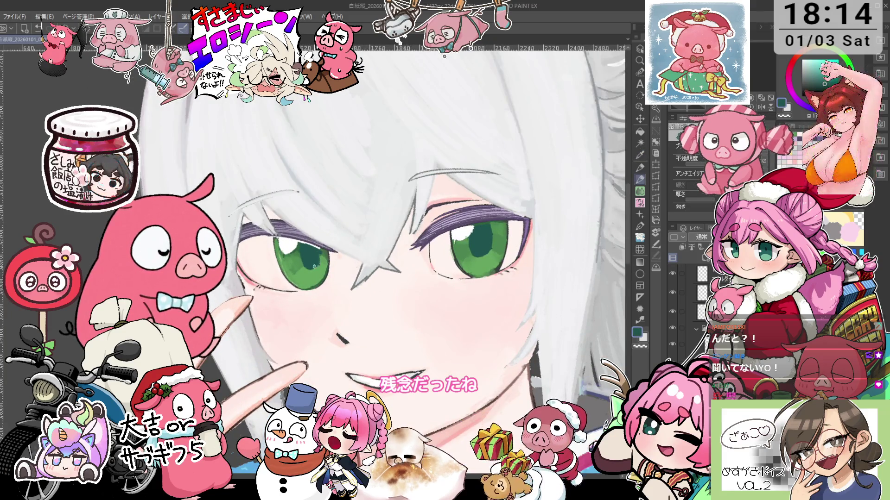
key("ctrl+minus")
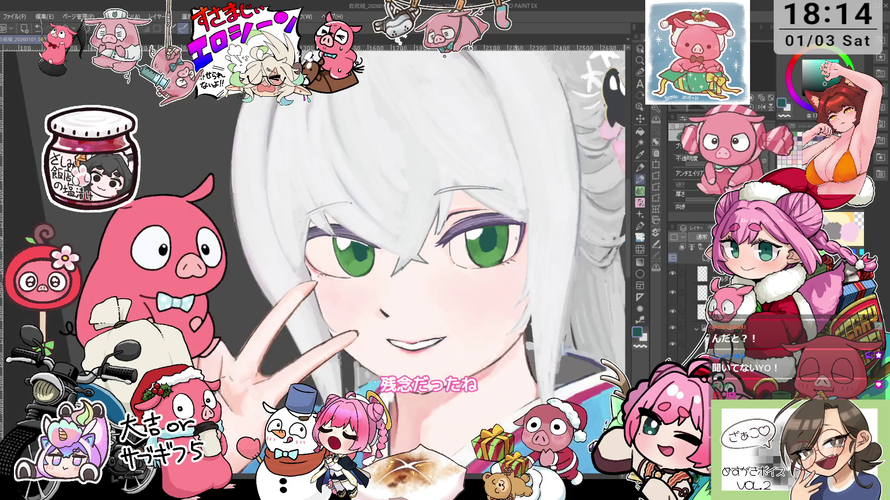
left_click_drag(523, 248, 464, 250)
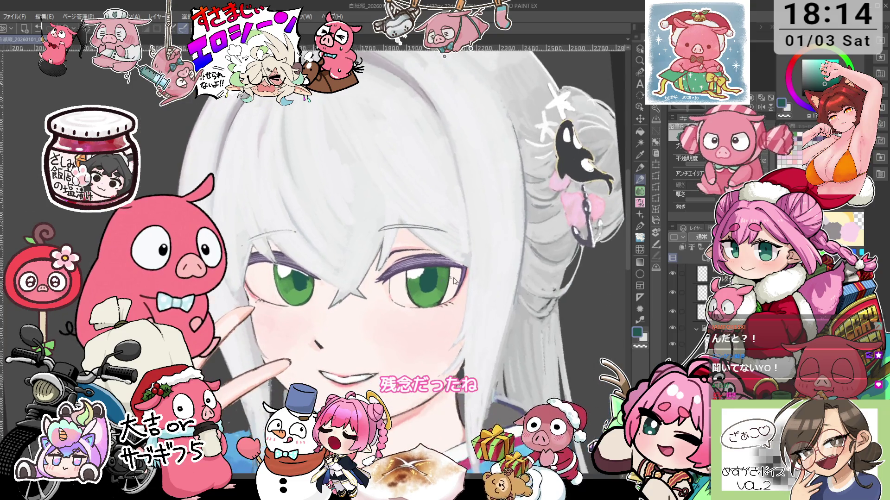
key("ctrl+plus")
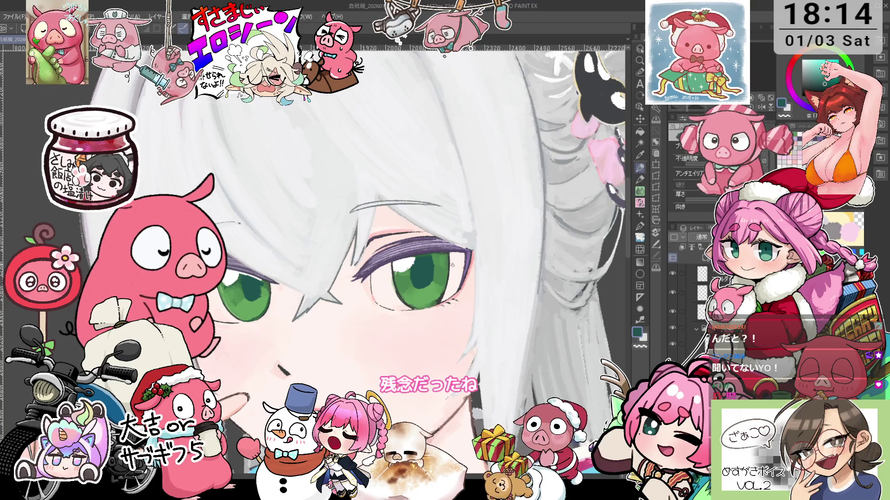
scroll(455, 287, "down", 2)
scroll(449, 293, "up", 2)
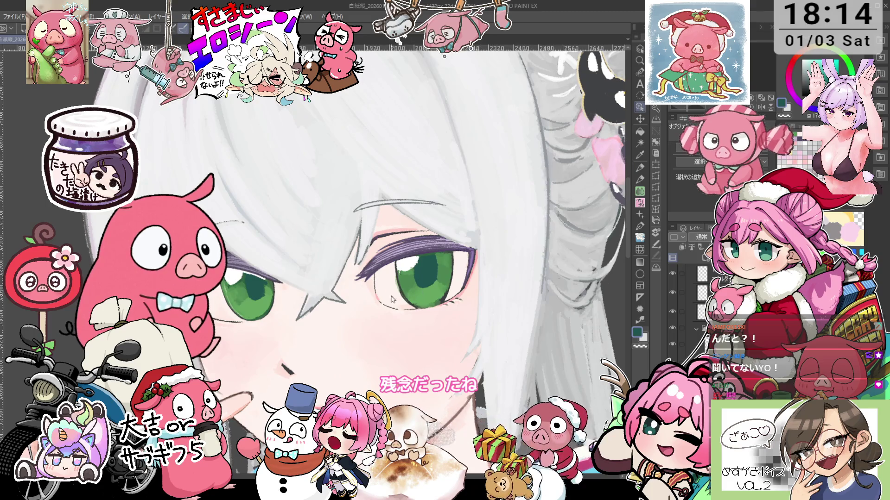
key("p")
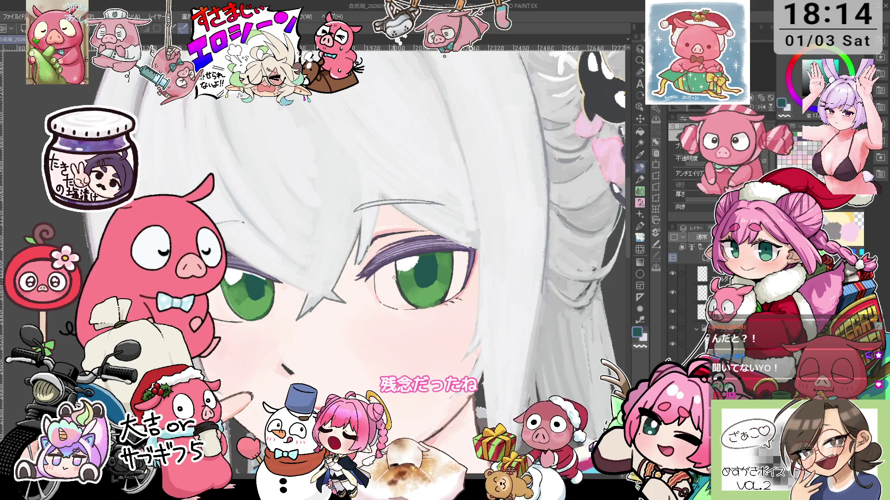
key("minus")
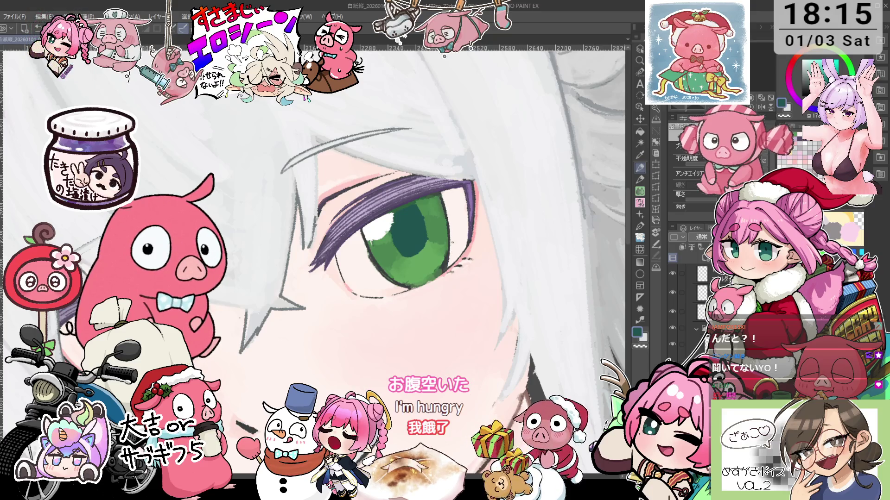
left_click_drag(452, 241, 480, 282)
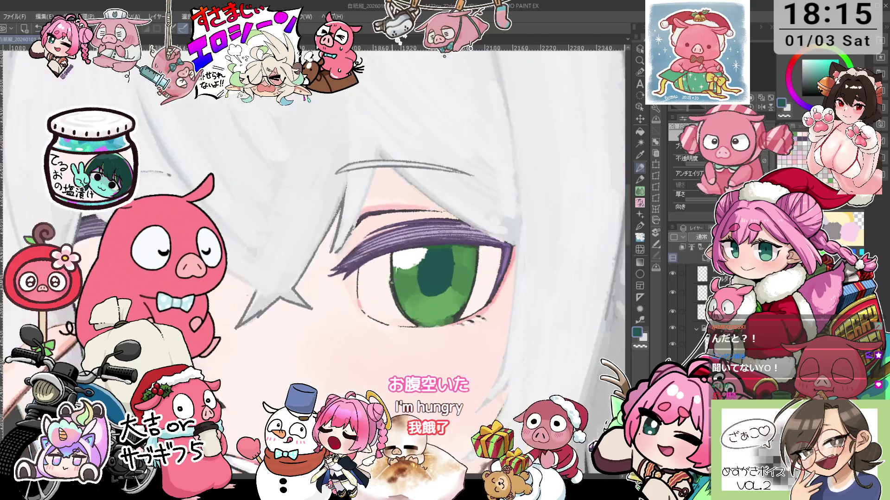
key("o")
key("p")
key("x")
mouse_move(395, 285)
left_mouse_down()
mouse_move(385, 218)
mouse_move(395, 198)
left_mouse_up()
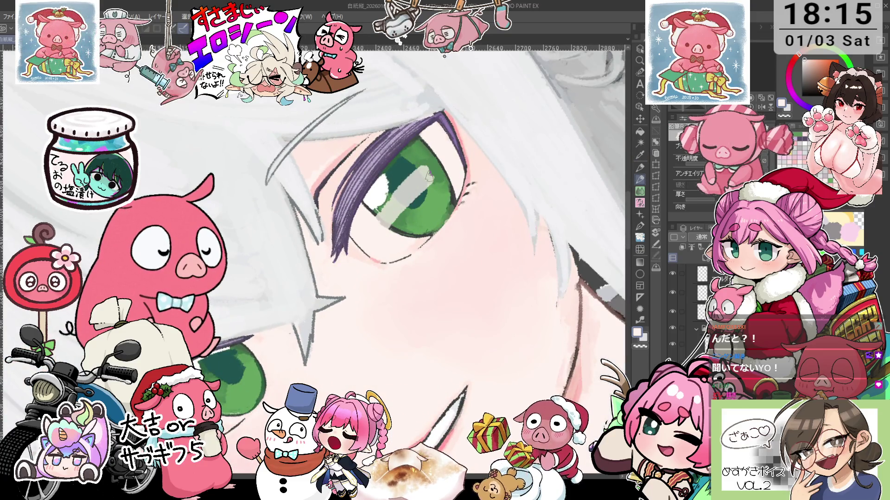
key("ctrl+z")
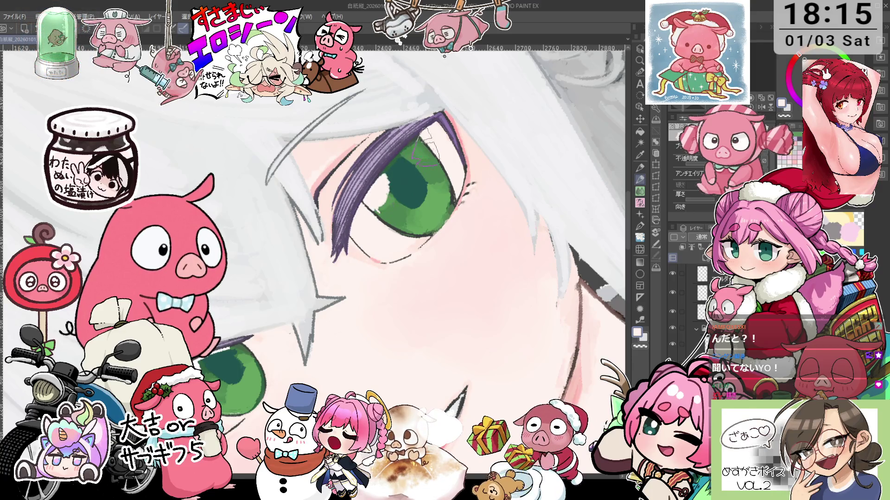
scroll(408, 190, "down", 2)
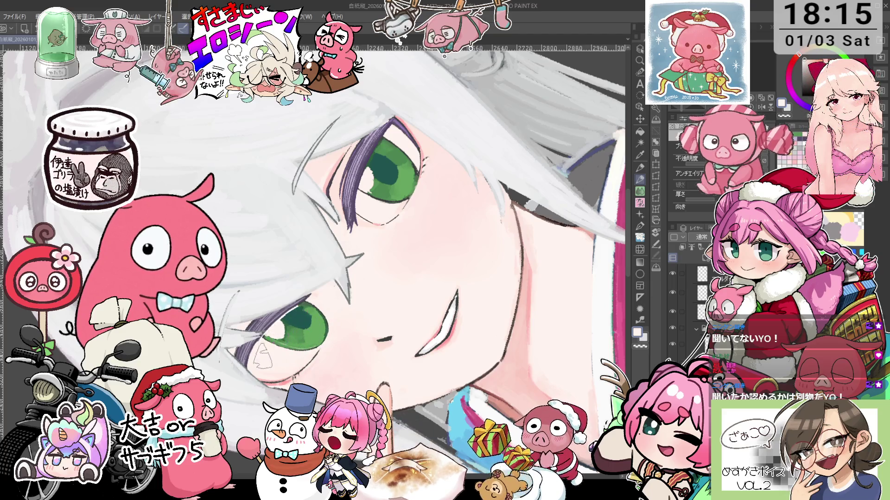
key("asciicircum")
scroll(389, 197, "up", 3)
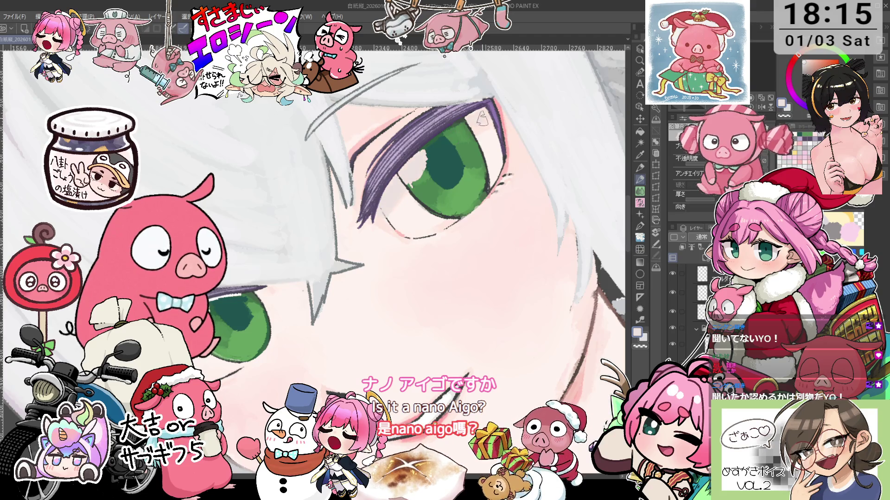
left_click_drag(480, 132, 383, 228)
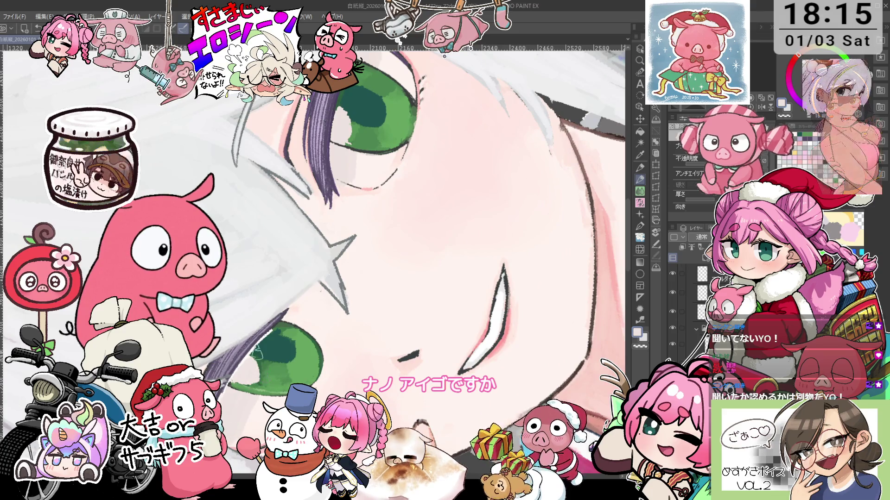
key("minus")
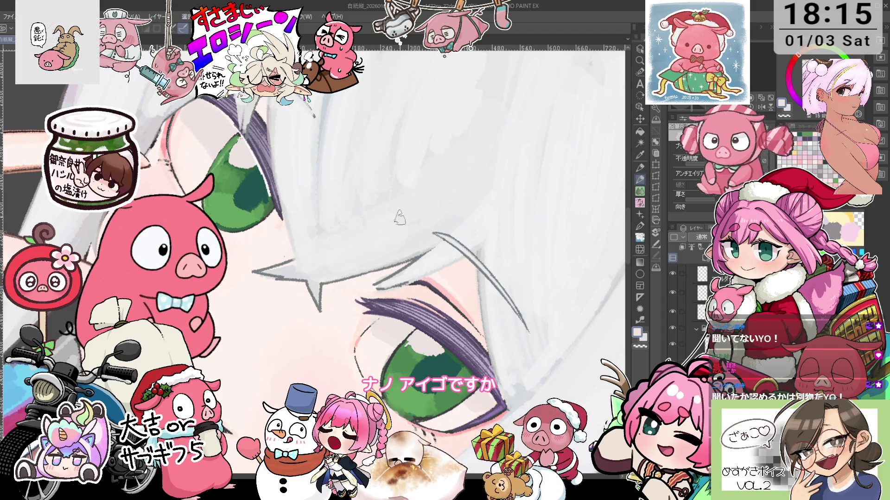
left_click(192, 134, "alt")
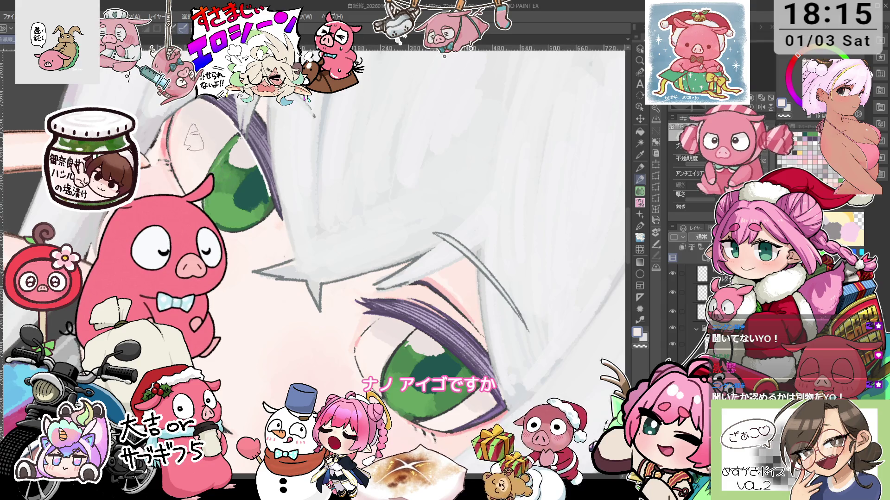
key("minus")
key("minus")
key("minus")
key("minus")
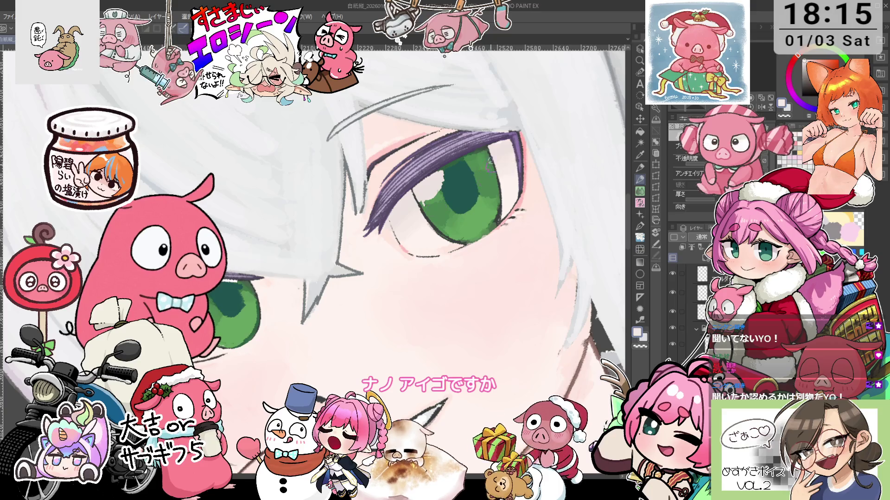
key("minus")
key("minus")
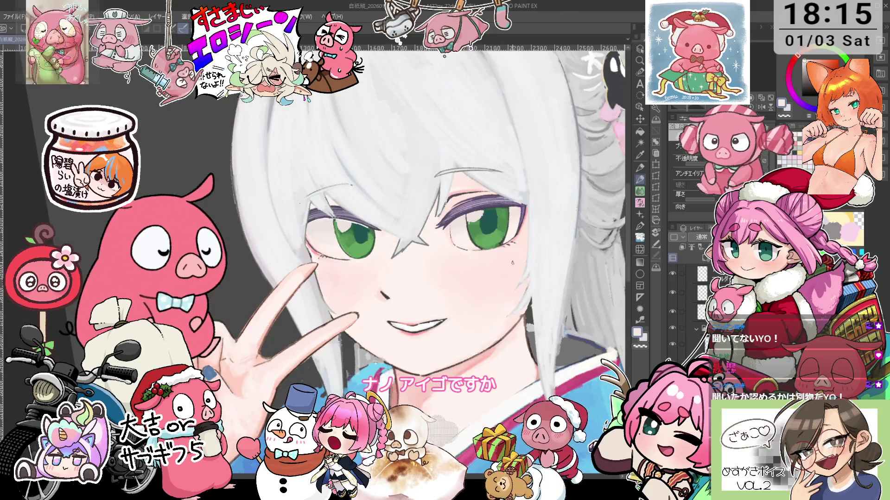
scroll(487, 200, "up", 2)
scroll(498, 160, "down", 2)
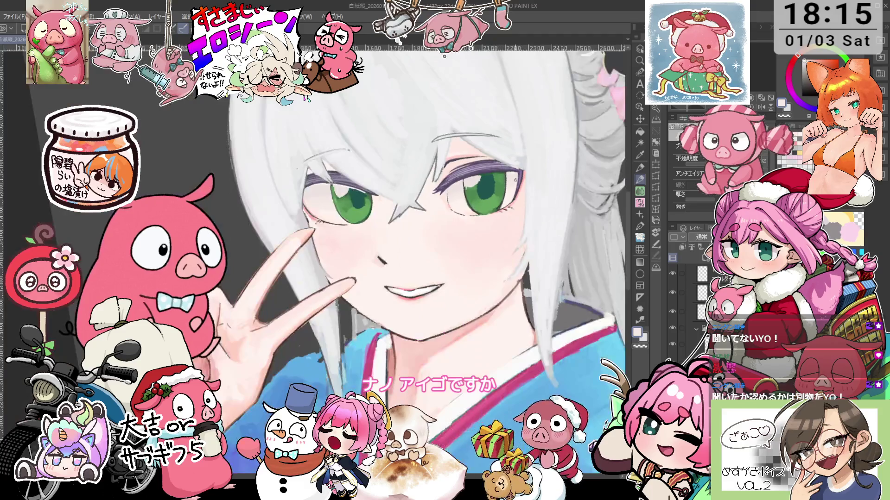
left_click_drag(507, 249, 466, 304)
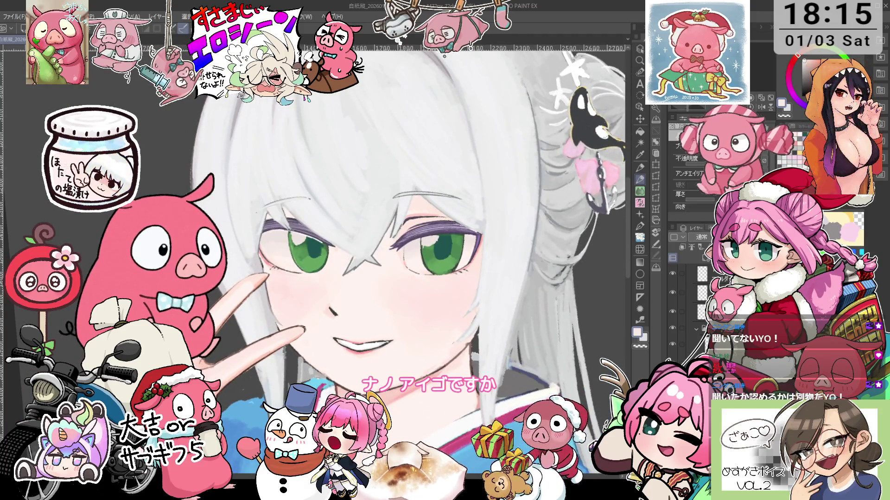
key("ctrl+0")
scroll(315, 264, "up", 2)
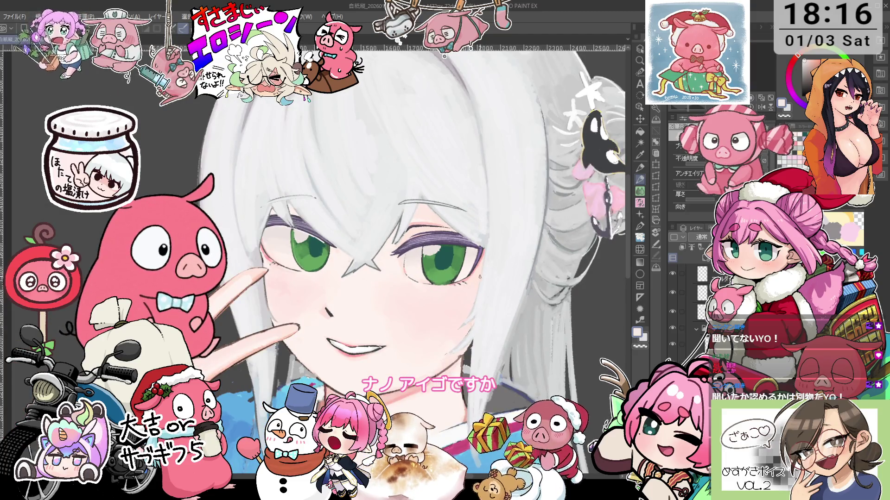
scroll(475, 271, "up", 2)
scroll(482, 262, "down", 1)
scroll(482, 261, "down", 3)
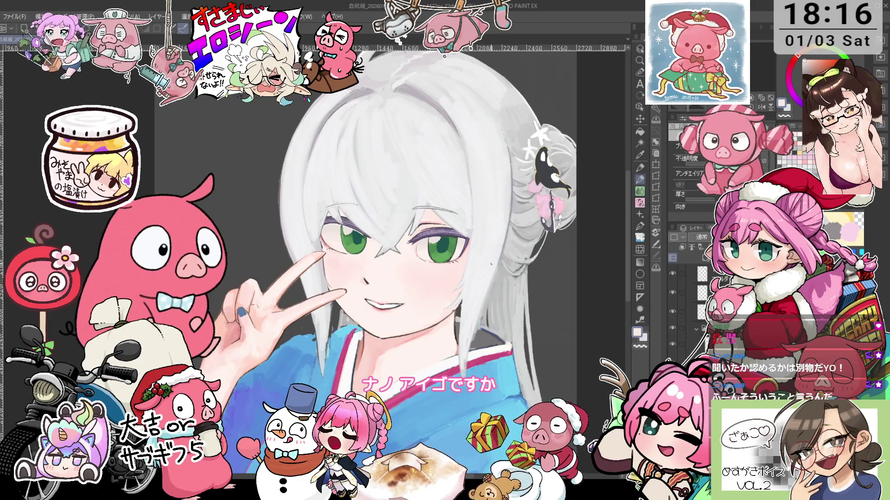
mouse_move(418, 255)
left_mouse_down()
mouse_move(431, 210)
mouse_move(417, 241)
left_mouse_up()
left_click_drag(417, 211, 391, 259)
scroll(375, 229, "up", 3)
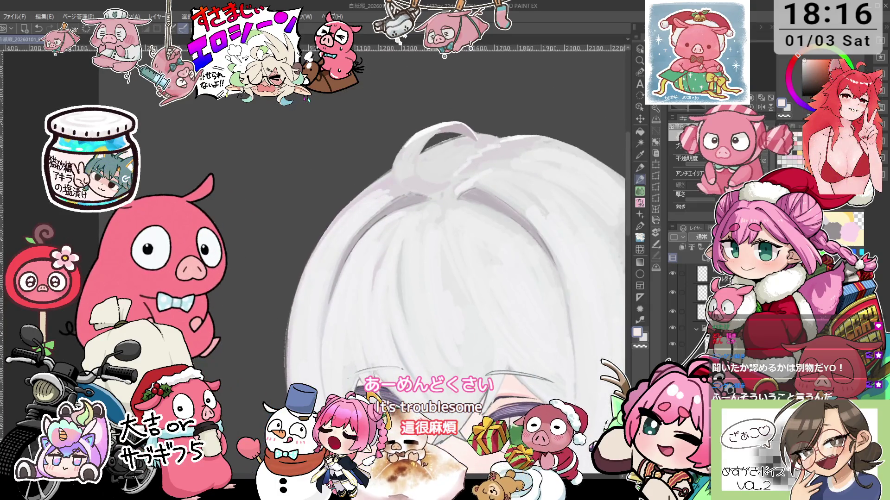
key("w")
mouse_move(374, 228)
left_mouse_down()
mouse_move(343, 201)
mouse_move(321, 351)
left_mouse_up()
key("p")
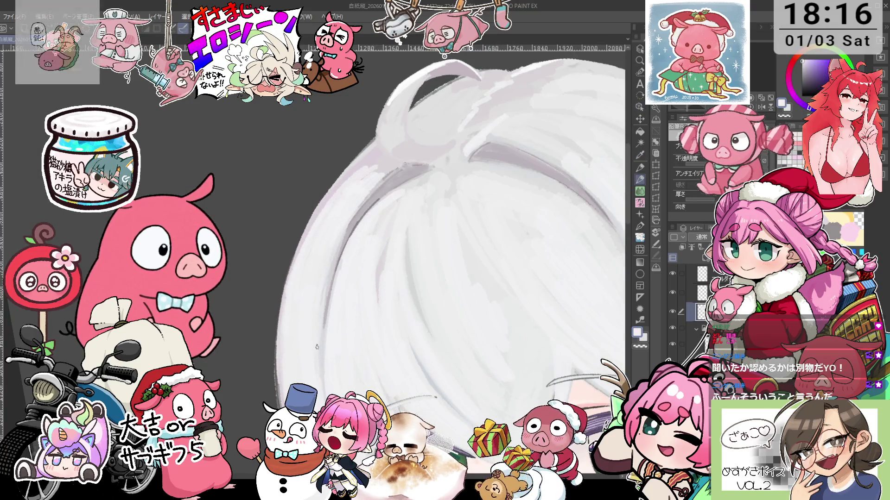
left_click_drag(346, 227, 320, 329)
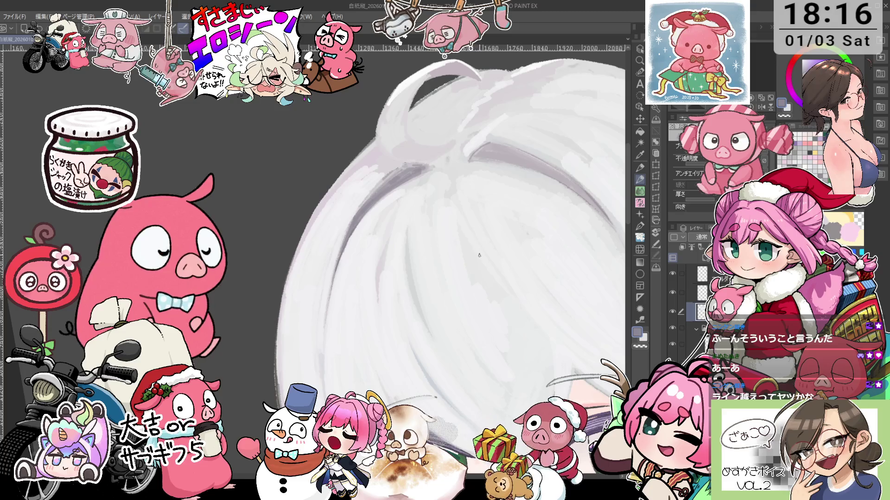
left_click_drag(479, 255, 494, 217)
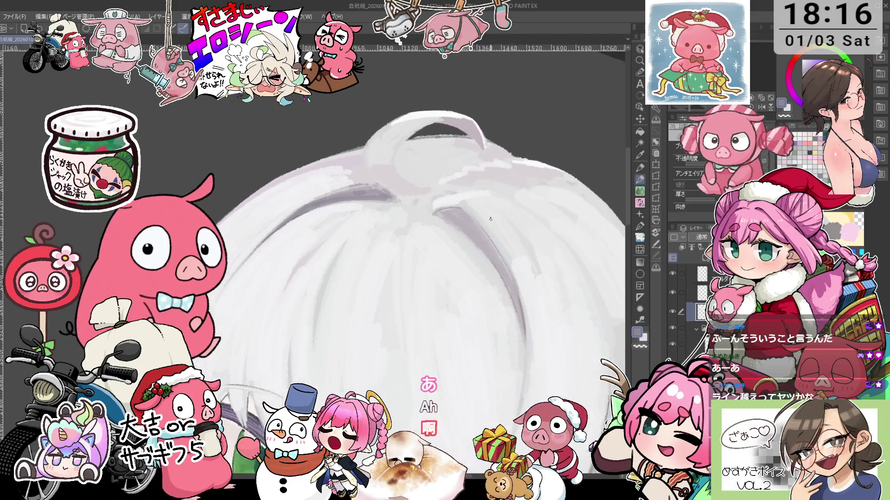
scroll(494, 217, "up", 1)
scroll(482, 263, "up", 1)
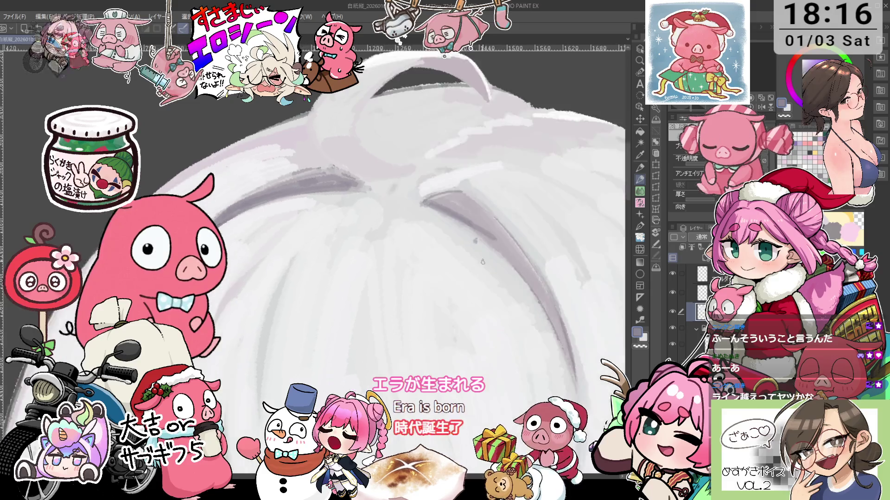
Step: Darken the silver hair's outline with faint pencil hatching along the upper strands
left_click_drag(483, 263, 461, 284)
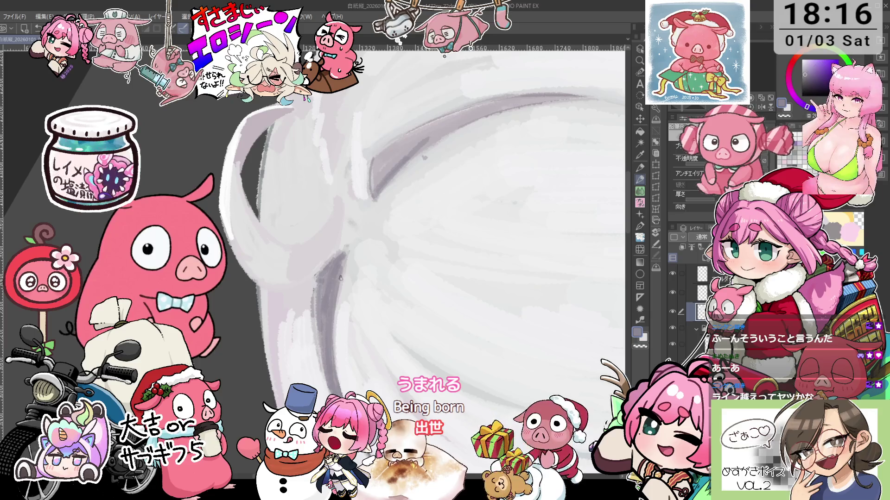
key("b")
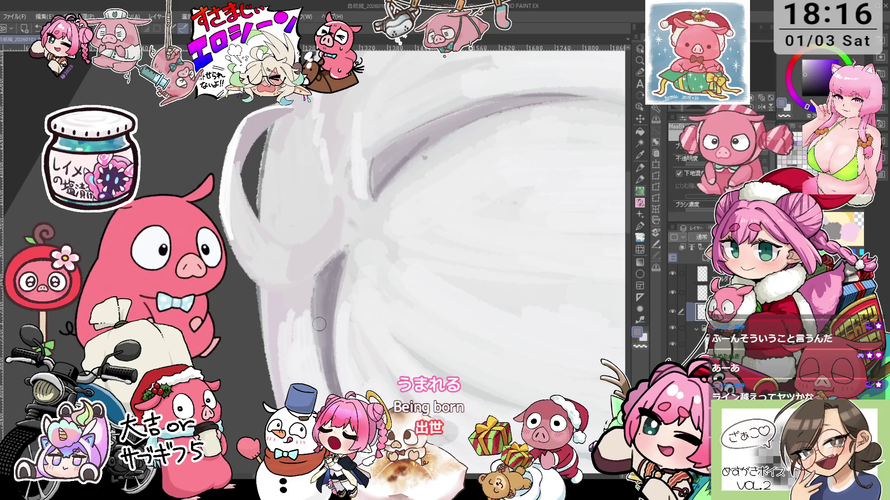
key("p")
left_click_drag(327, 368, 318, 327)
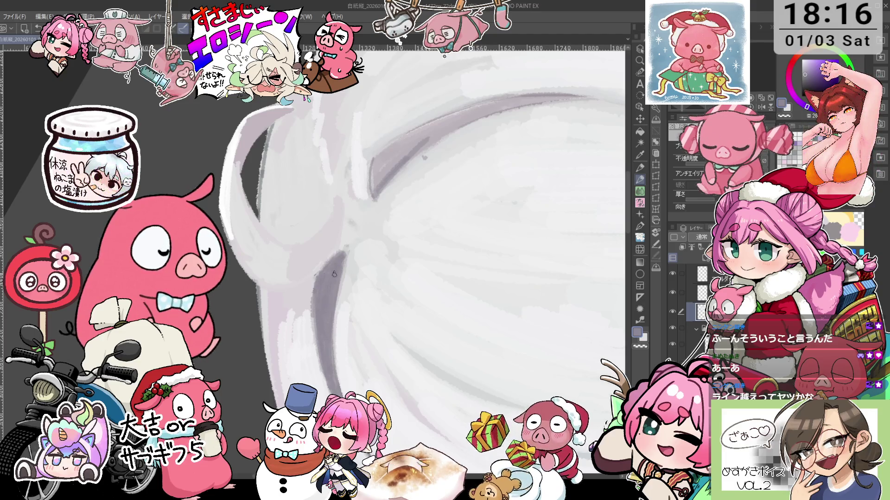
key("minus")
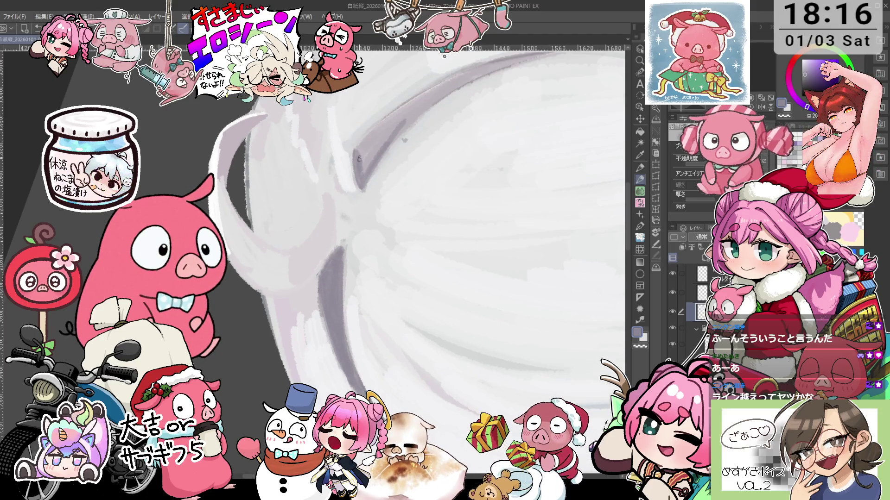
left_click_drag(365, 158, 431, 98)
mouse_move(389, 134)
left_mouse_down()
mouse_move(468, 73)
mouse_move(457, 80)
left_mouse_up()
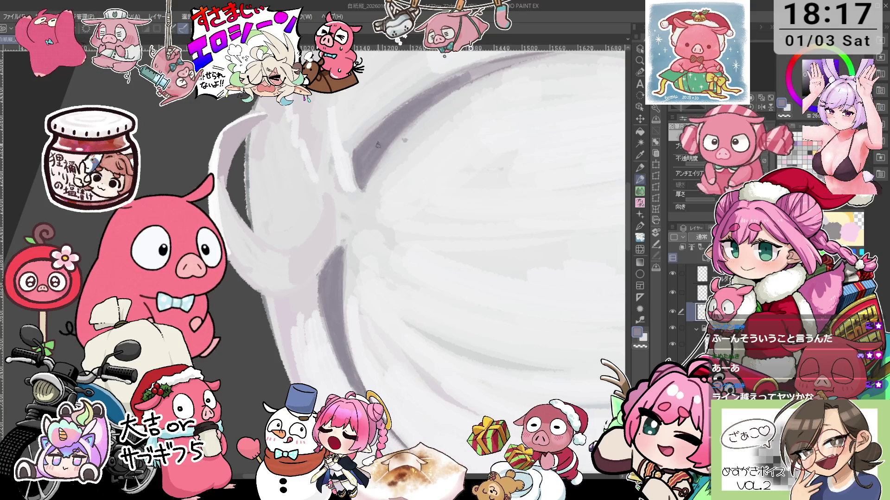
left_click_drag(457, 81, 532, 55)
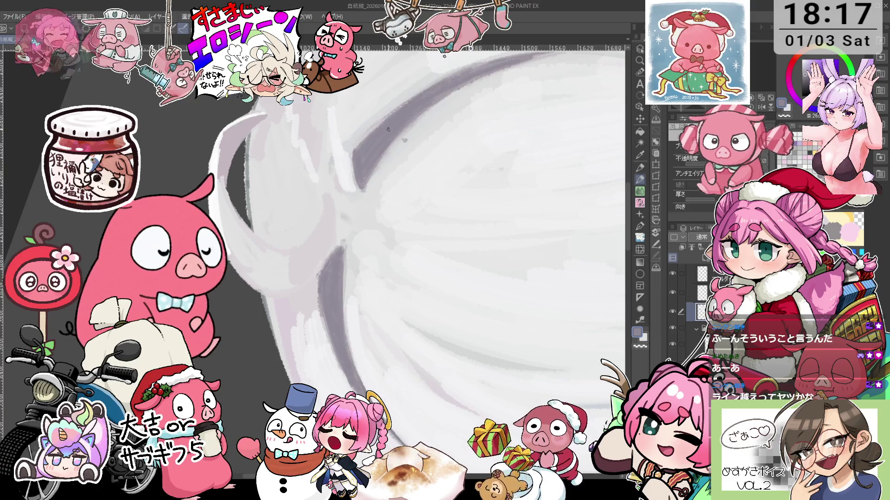
Step: Zoom out and toggle the hair layer's visibility off and on to compare
scroll(421, 93, "down", 5)
scroll(465, 189, "up", 5)
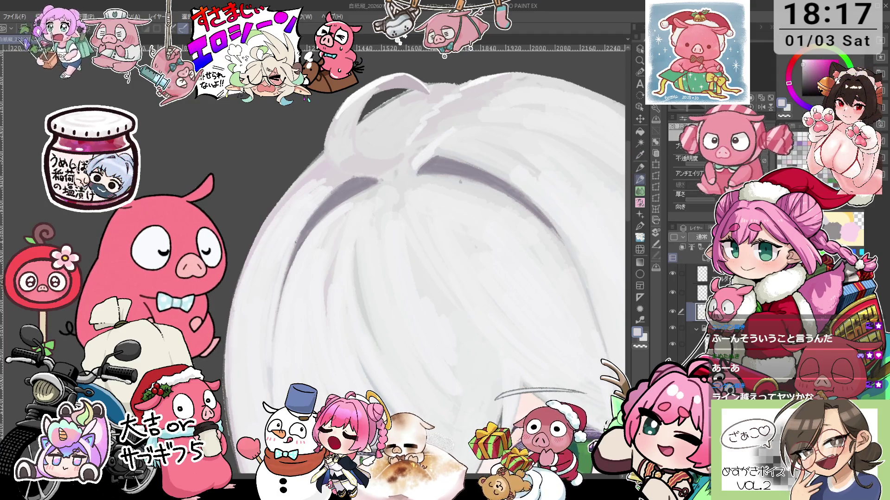
left_click_drag(463, 232, 449, 218)
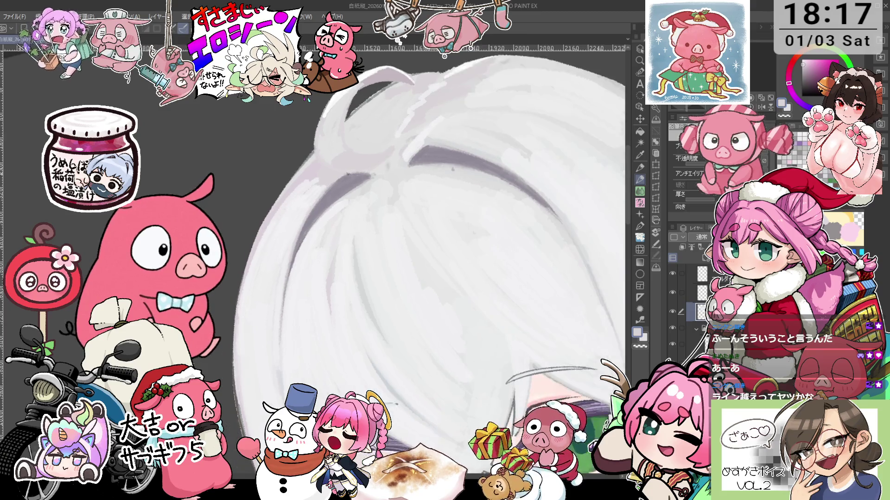
key("asciicircum")
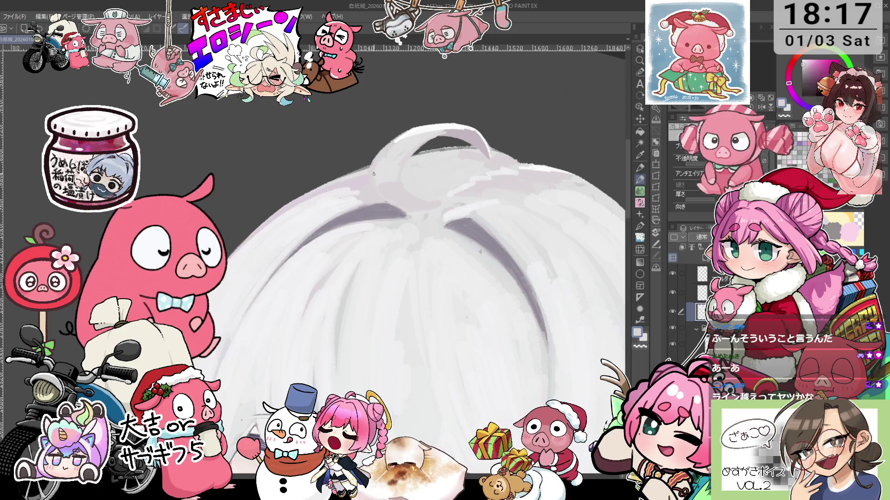
left_click(681, 295)
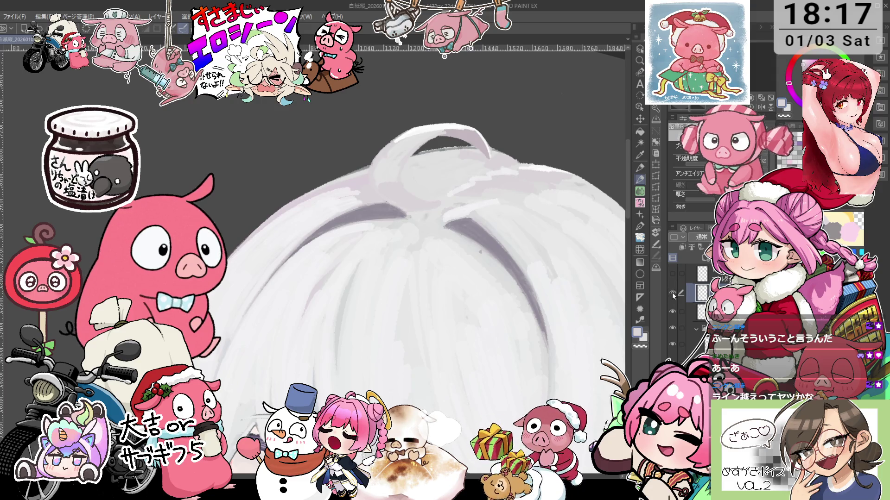
key("ctrl+minus")
left_click(672, 313)
left_click(672, 315)
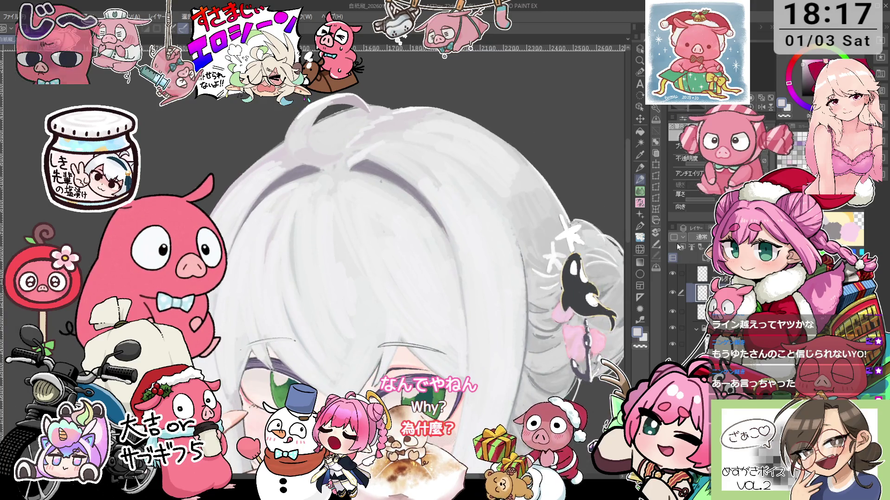
left_click(639, 72)
Step: Select the upper hair area with the Selection Pen and move to the layer above
mouse_move(352, 195)
left_mouse_down()
mouse_move(302, 204)
mouse_move(413, 169)
left_mouse_up()
left_click_drag(490, 167, 491, 169)
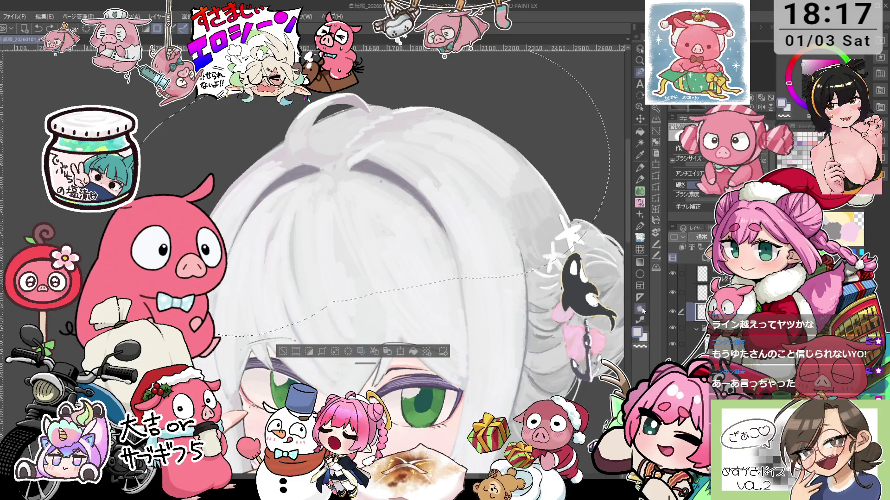
left_click(700, 293)
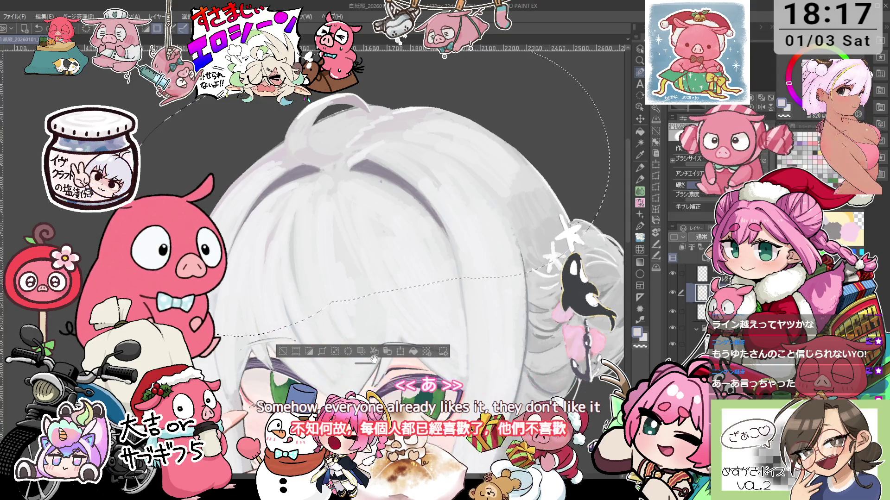
left_click(702, 311)
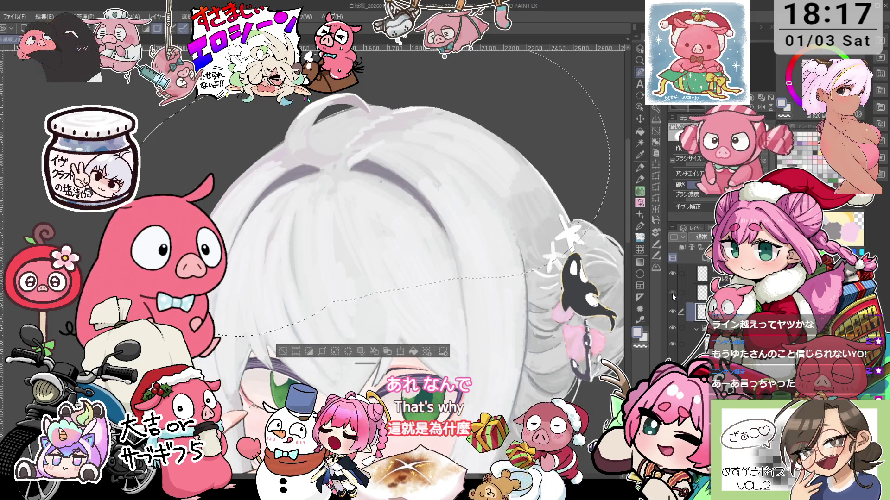
left_click(701, 293)
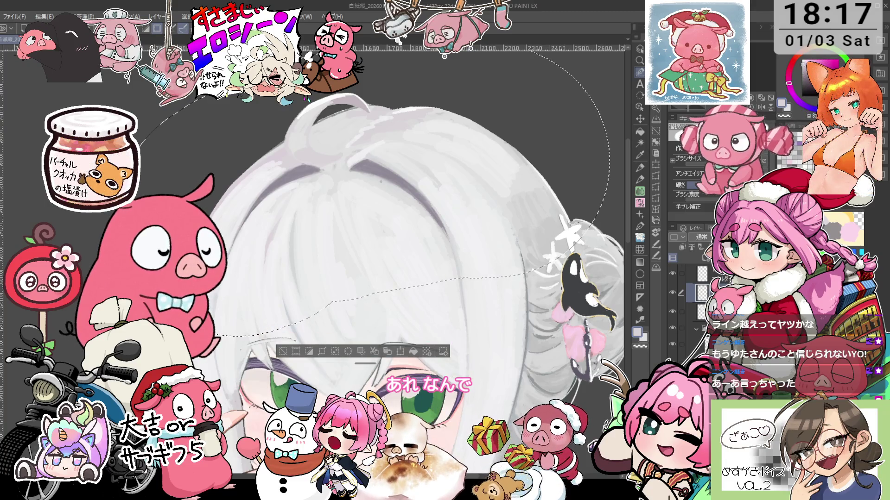
Step: Toggle the orca ornament and white hair layers' visibility to compare them
left_click(672, 313)
left_click(672, 311)
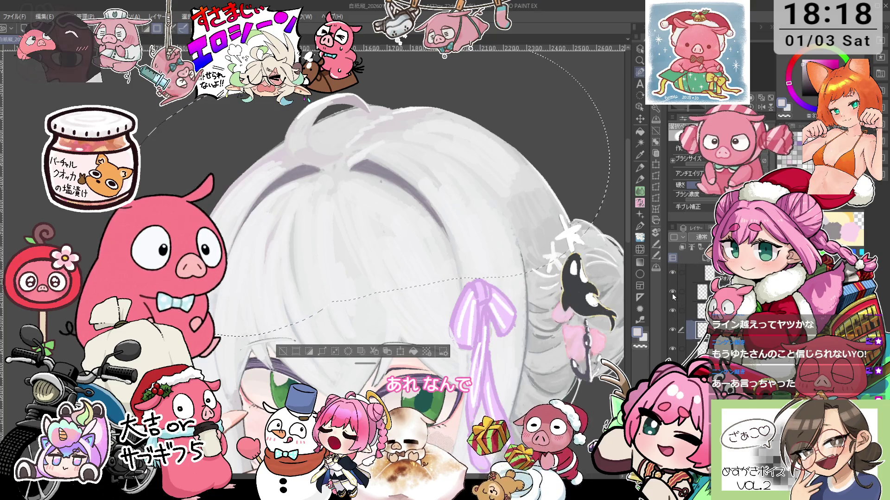
left_click(673, 312)
left_click(673, 311)
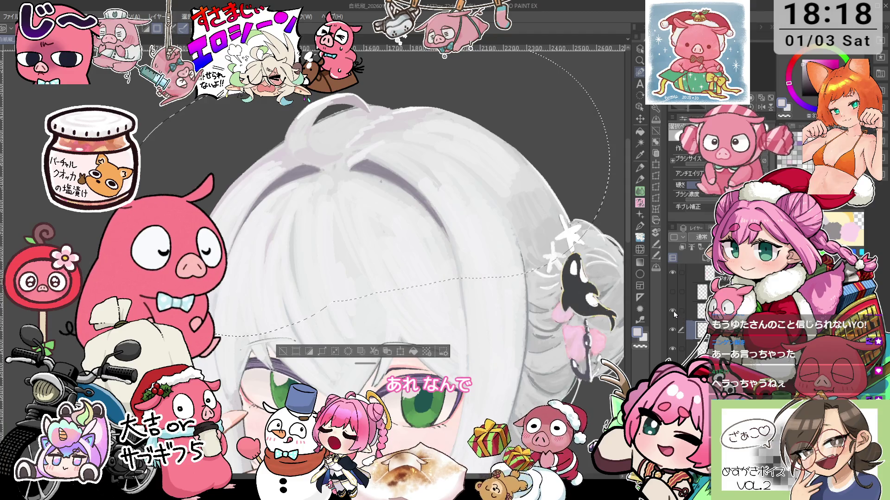
left_click(673, 313)
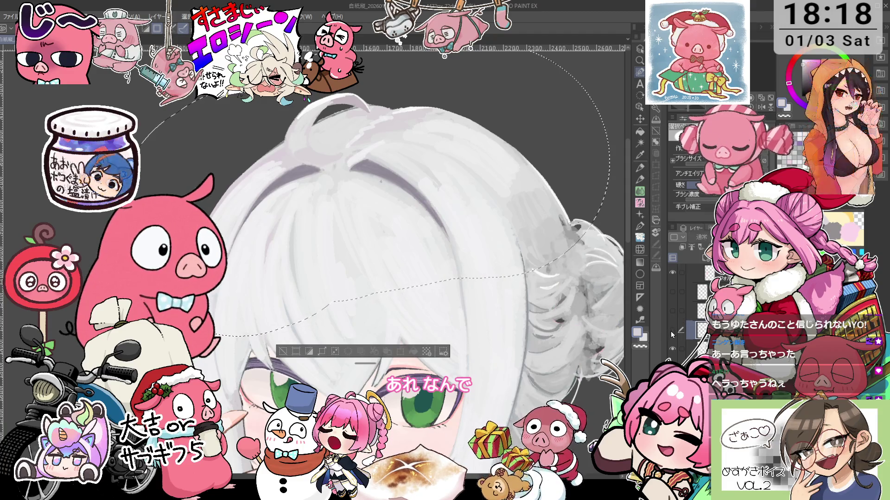
left_click(673, 349)
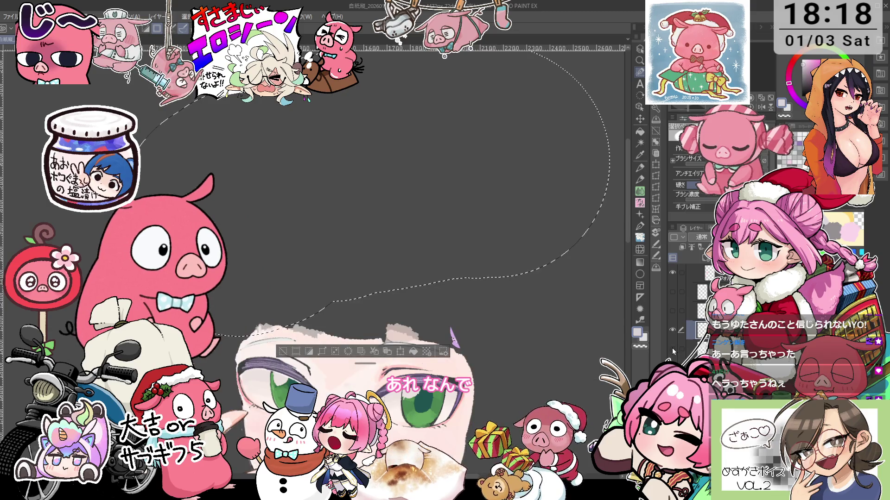
left_click(672, 348)
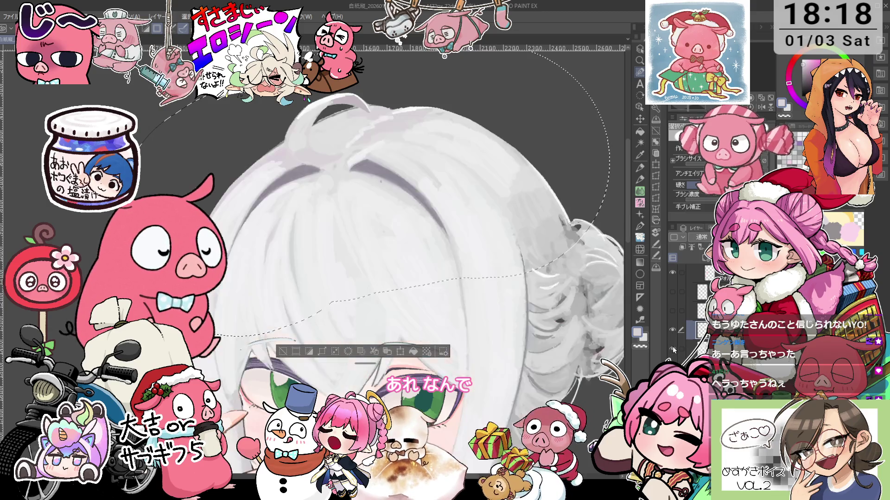
Step: Show the orca ornament and lilac ribbon layers, then clear the selection
left_click(673, 310)
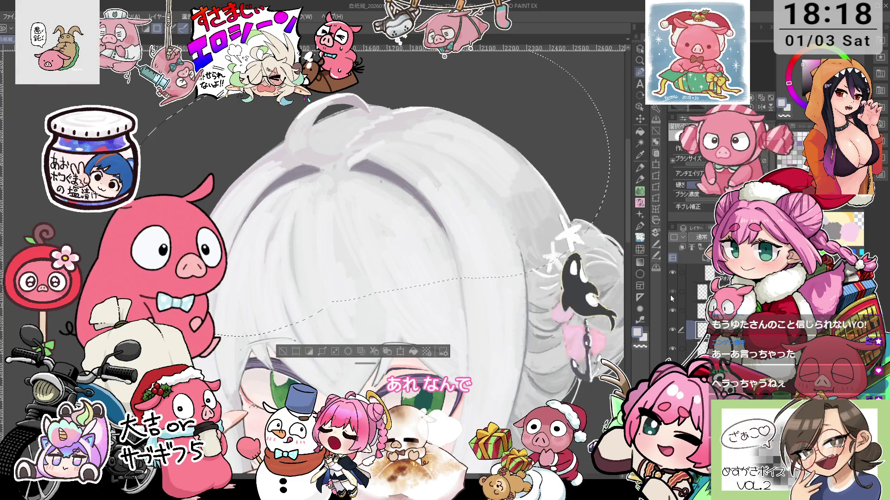
left_click(672, 292)
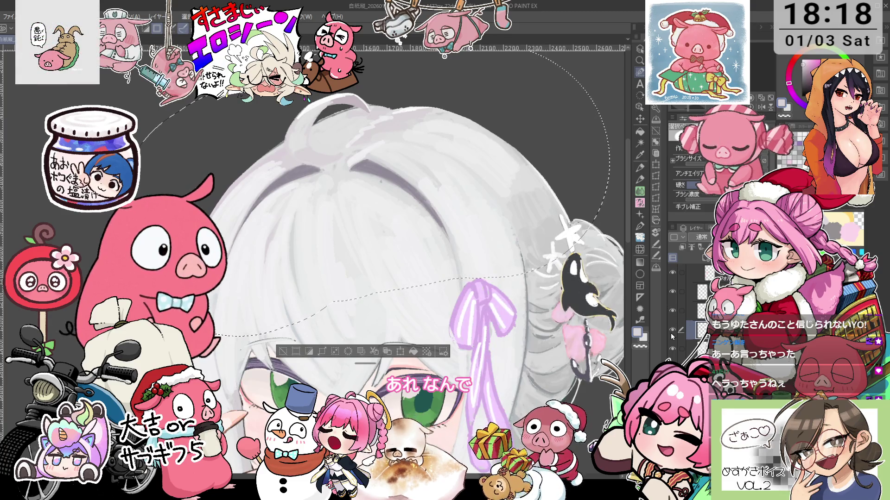
key("ctrl+d")
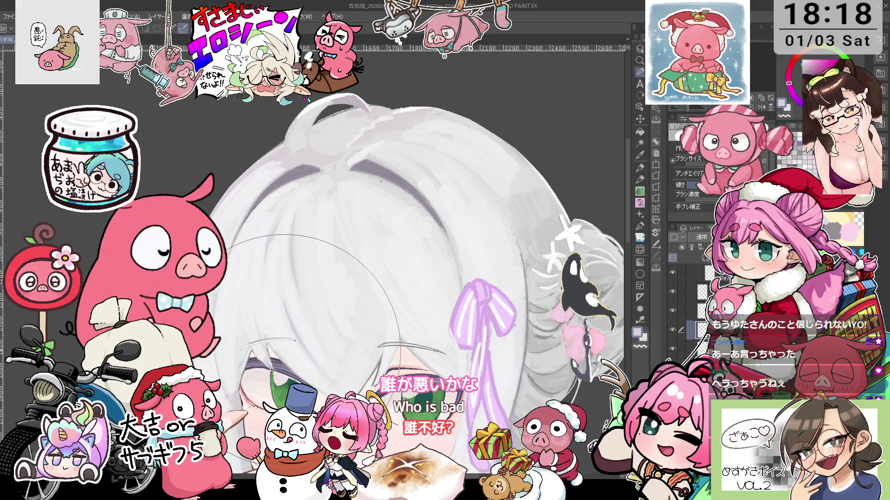
scroll(306, 343, "down", 1)
scroll(306, 343, "down", 1)
scroll(306, 343, "down", 1)
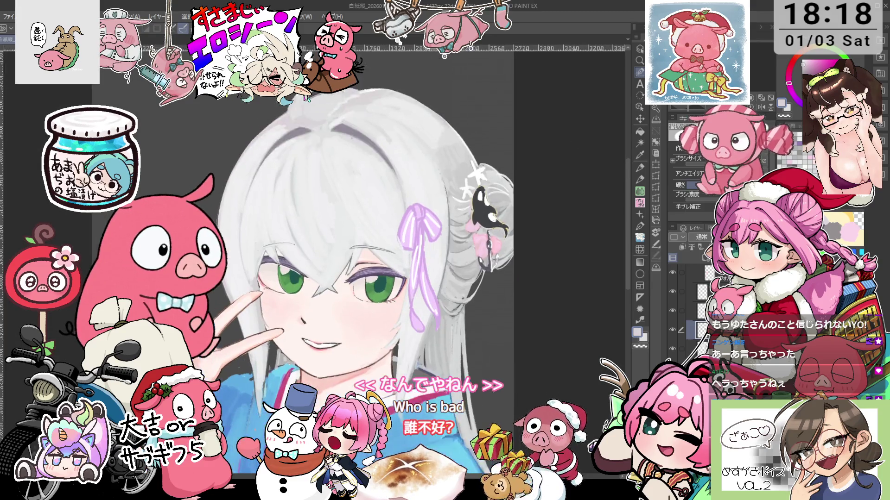
scroll(460, 298, "up", 1)
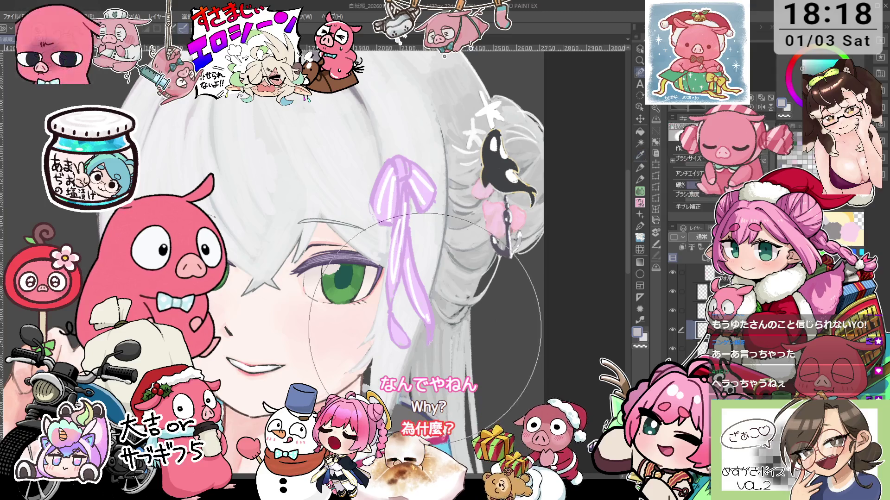
key("p")
scroll(458, 206, "down", 3)
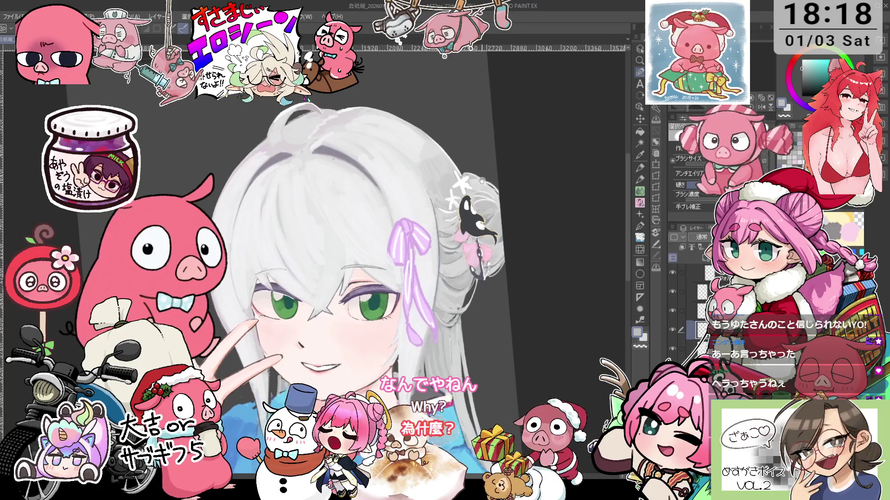
key("p")
scroll(463, 185, "up", 3)
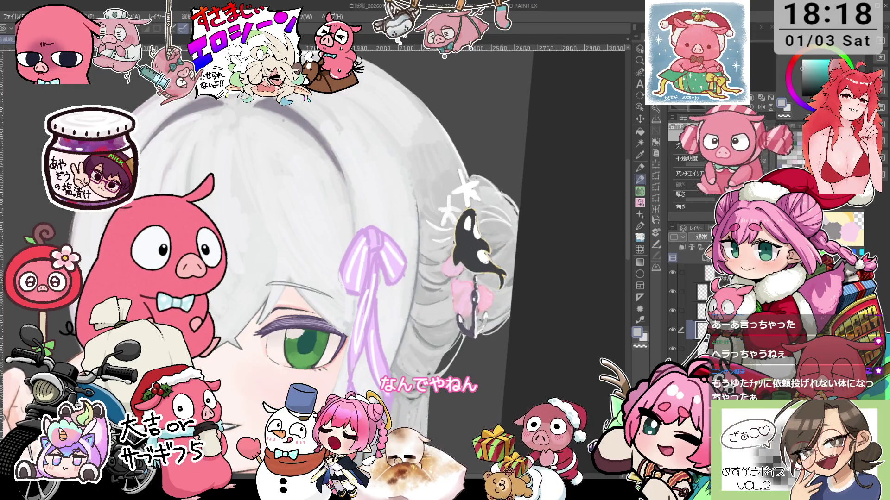
left_click_drag(371, 208, 500, 245)
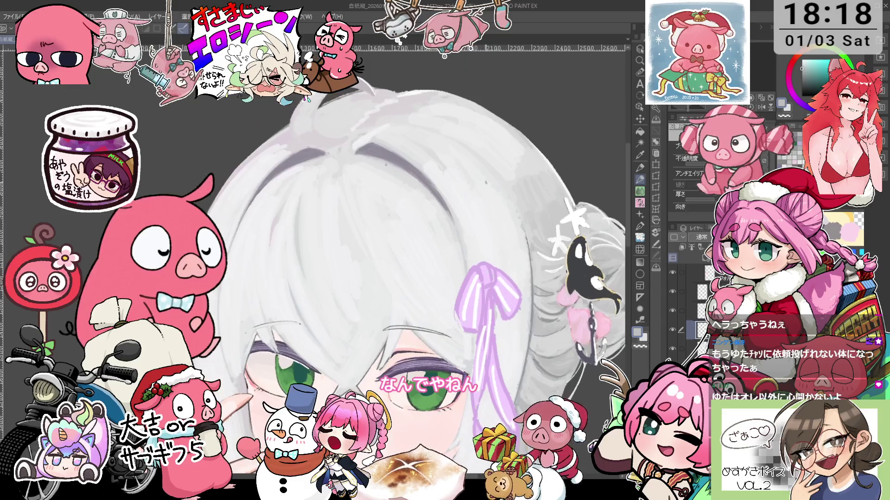
scroll(463, 198, "down", 1)
scroll(464, 198, "down", 1)
scroll(463, 198, "down", 1)
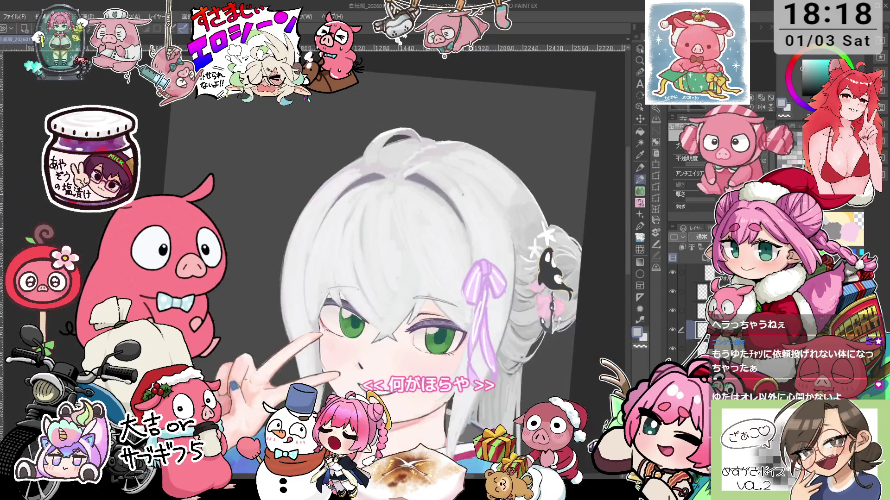
scroll(464, 198, "up", 3)
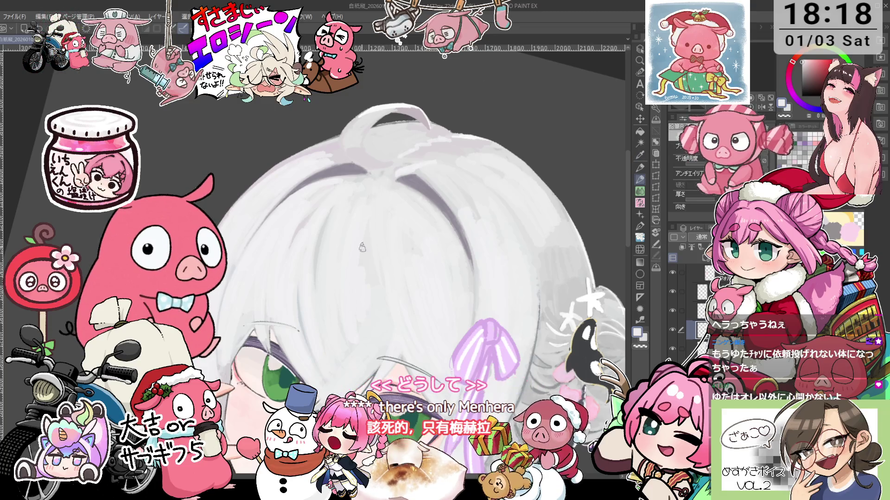
scroll(381, 249, "up", 1)
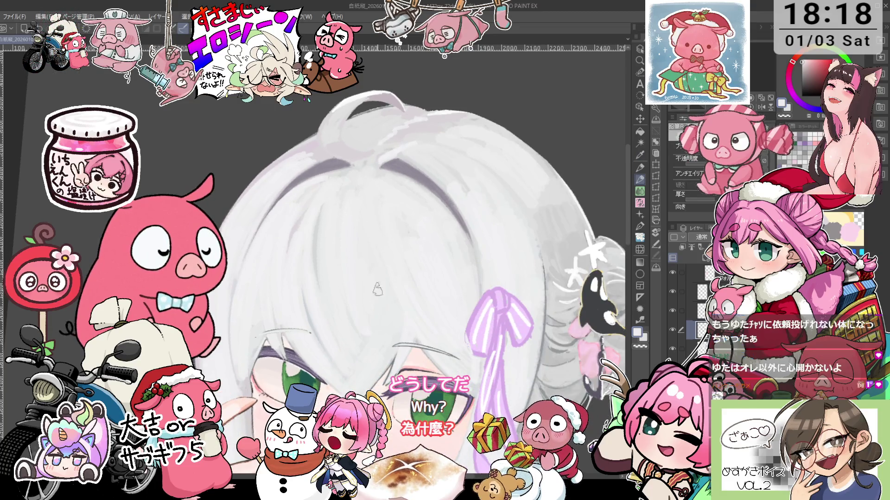
key("minus")
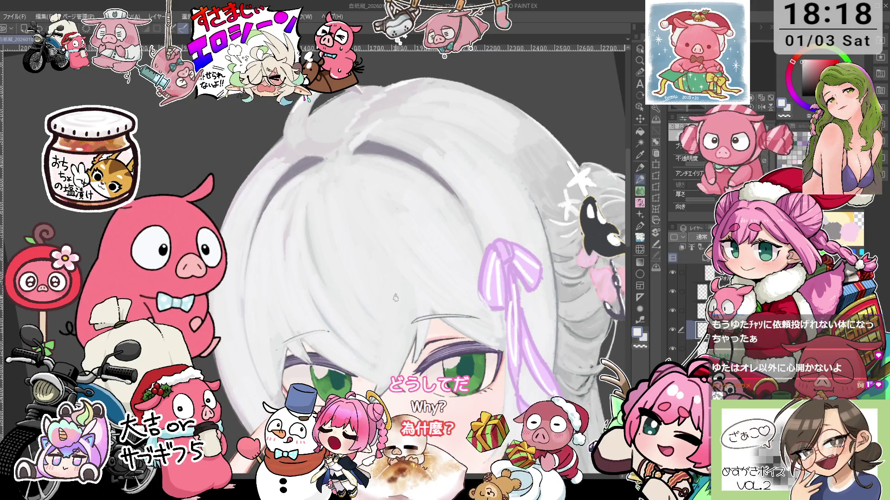
key("asciicircum")
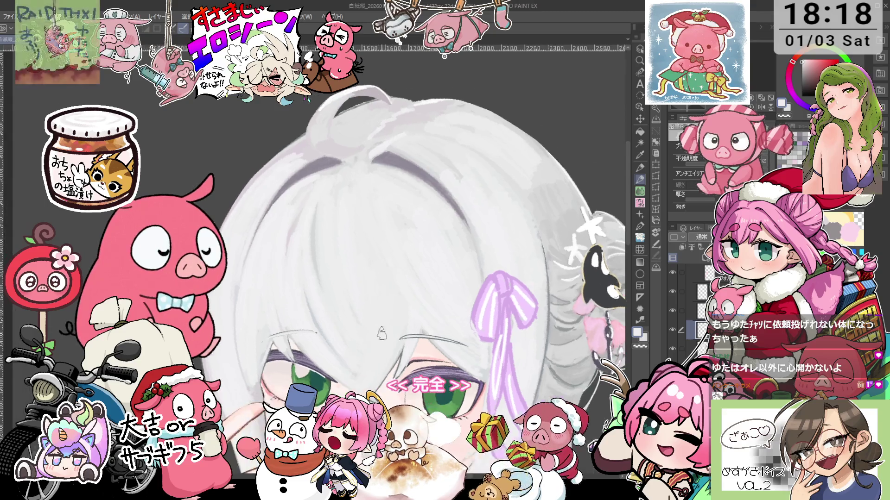
key("i")
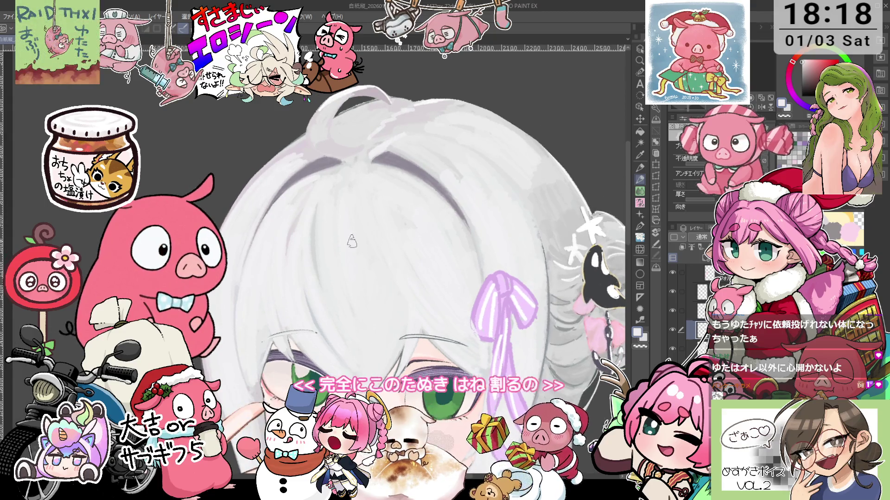
key("p")
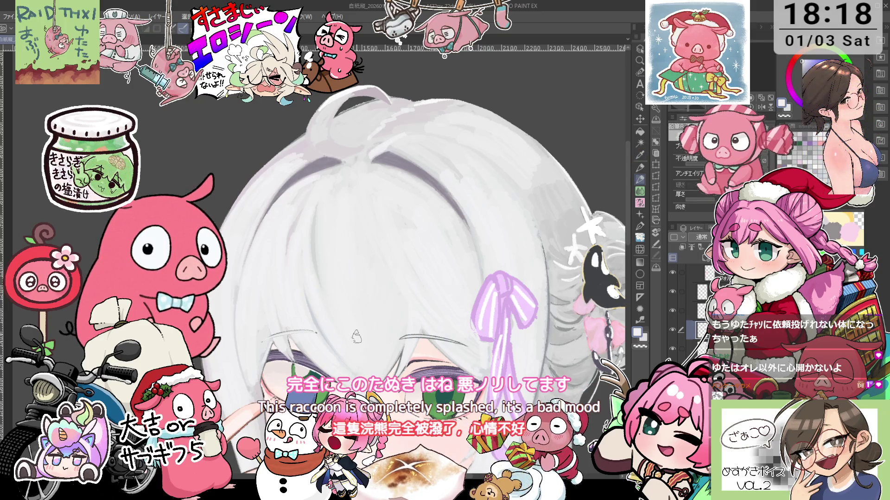
scroll(370, 354, "up", 1)
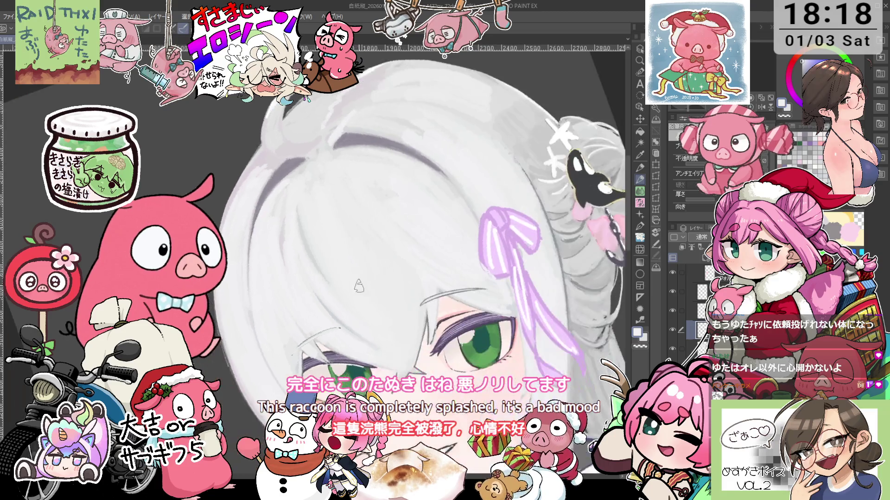
scroll(380, 357, "up", 1)
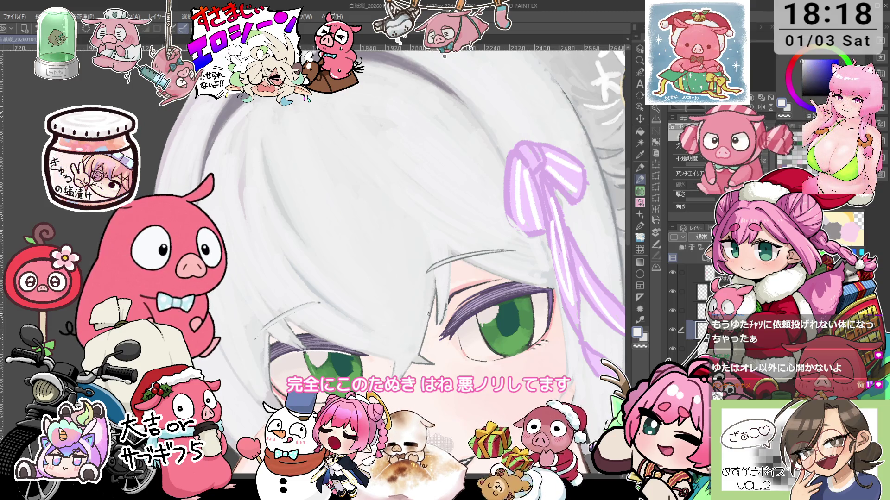
scroll(208, 278, "up", 3)
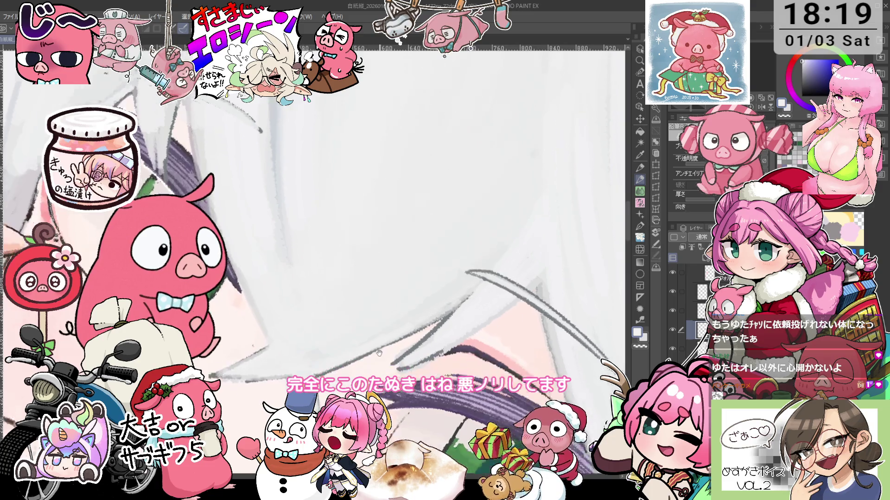
Step: Outline the silver hair strand crossing the green eye with the Selection Pen
left_click_drag(586, 194, 348, 312)
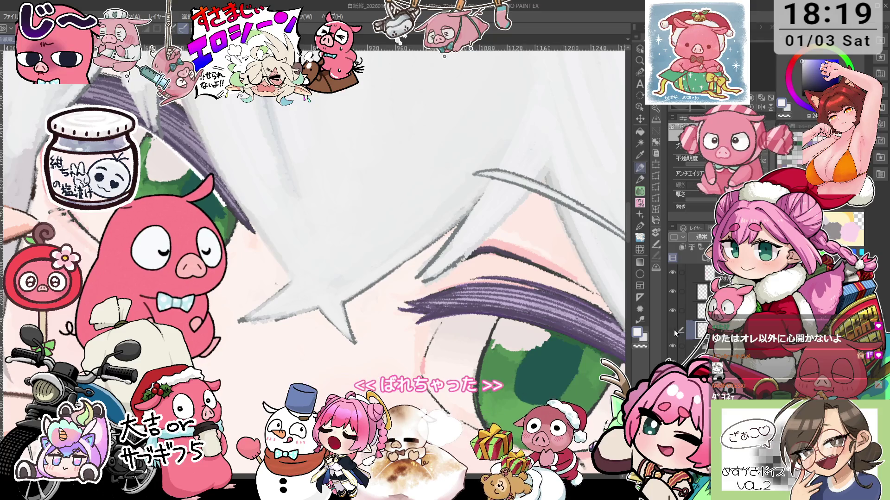
key("ctrl+minus")
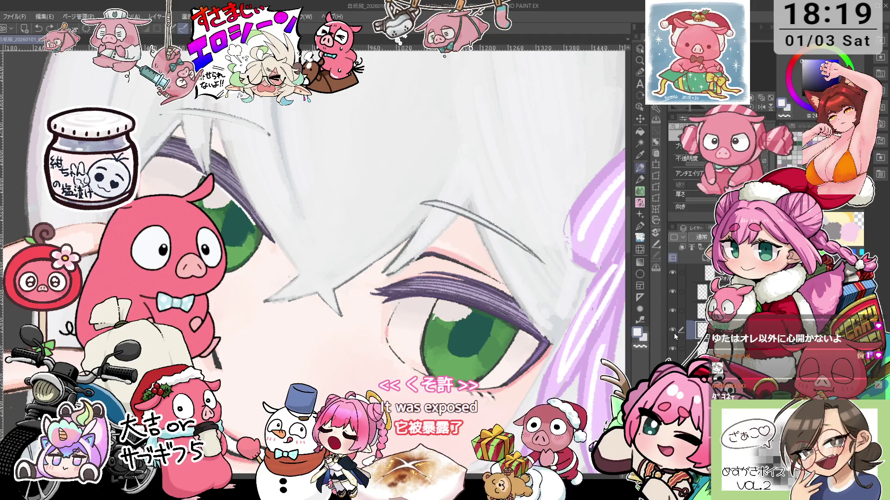
scroll(445, 231, "right", 5)
left_click(640, 72)
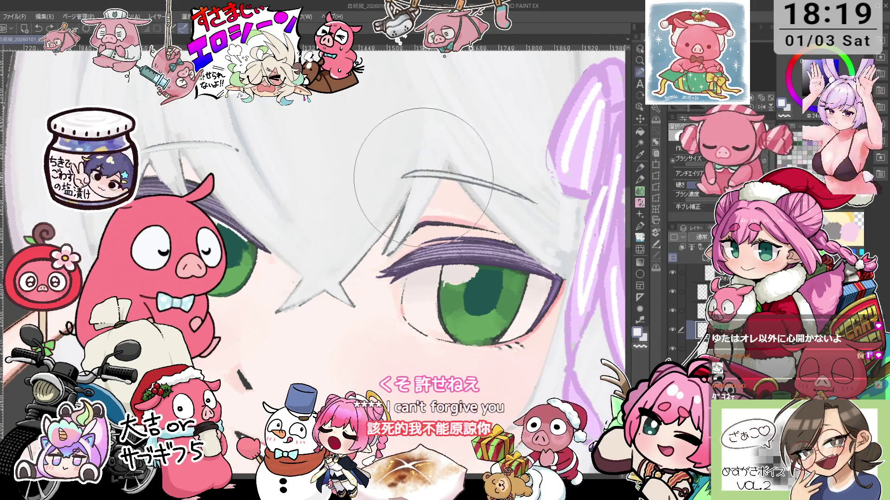
left_click_drag(402, 176, 554, 211)
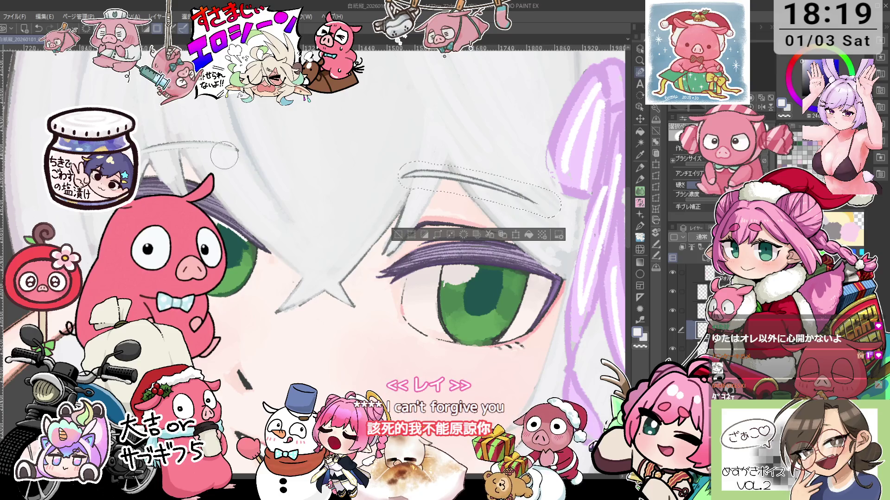
left_click_drag(237, 150, 139, 147)
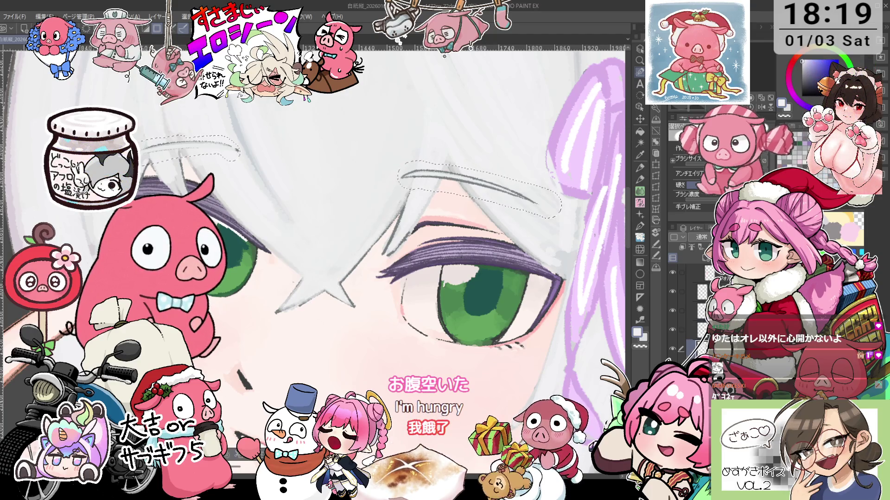
Step: Zoom and rotate the canvas to inspect the selected strand over the eye
key("ctrl+minus")
key("ctrl+plus")
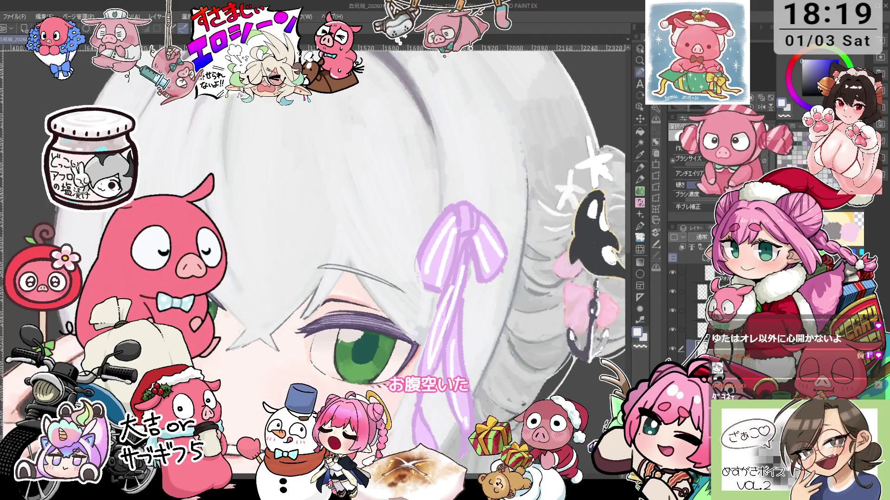
key("ctrl+plus")
key("ctrl+plus")
key("p")
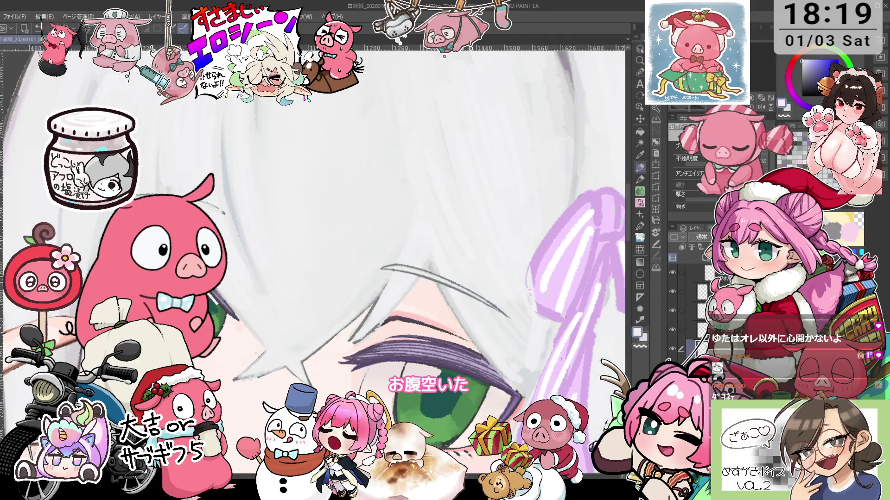
left_click_drag(244, 332, 321, 365)
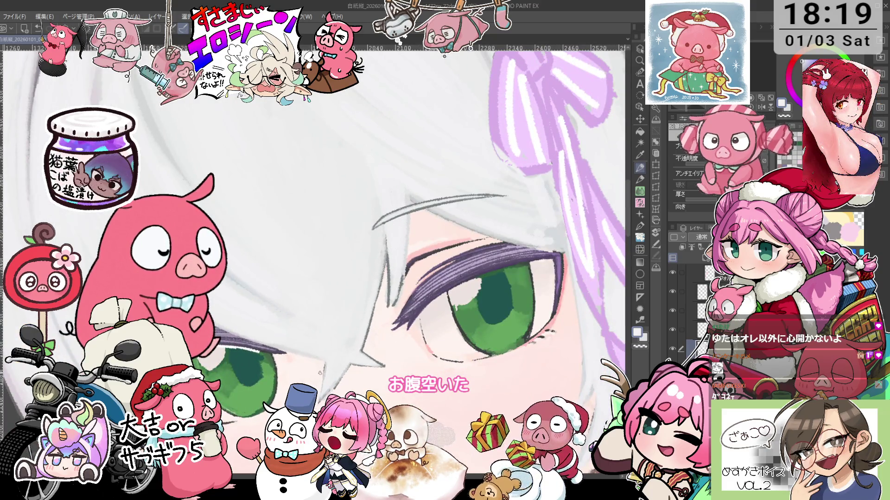
mouse_move(321, 364)
left_mouse_down()
mouse_move(385, 356)
mouse_move(344, 368)
left_mouse_up()
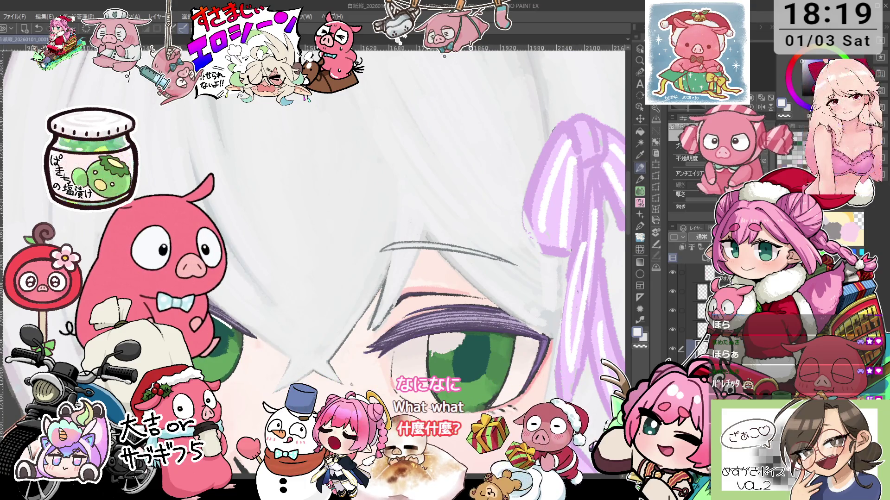
key("ctrl+minus")
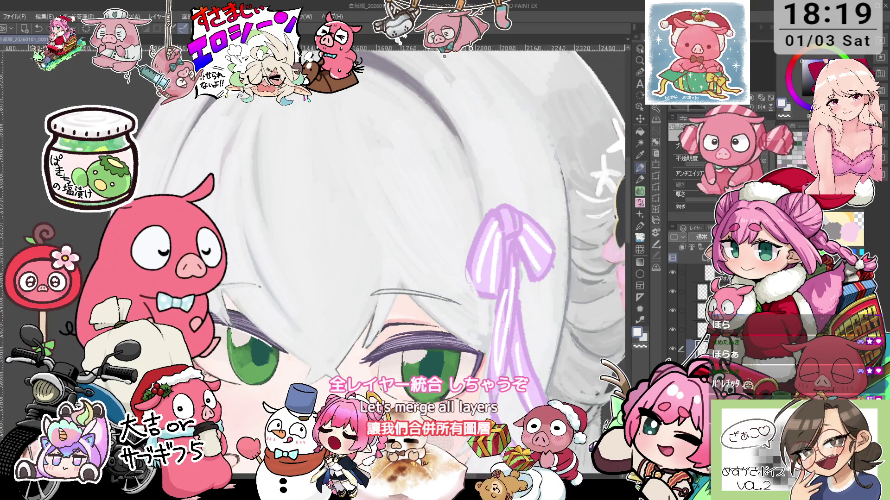
Step: Zoom in close on the eyes and pick a grey drawing colour
key("ctrl+plus")
key("ctrl+plus")
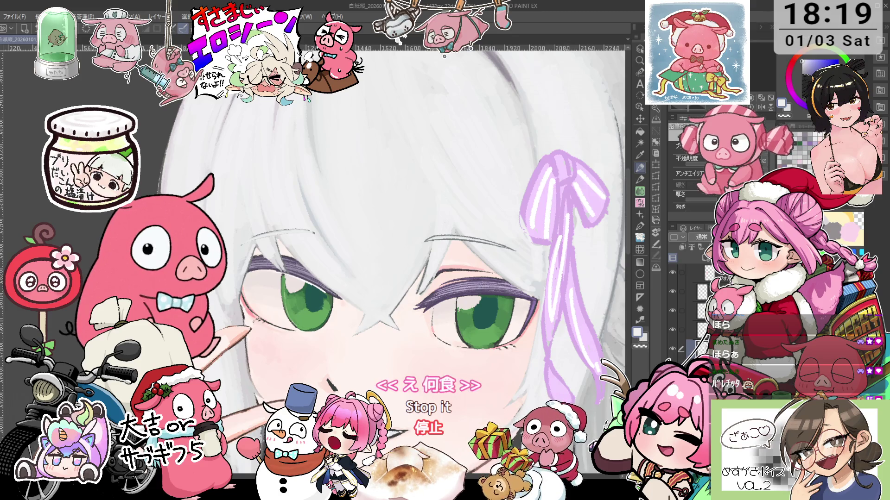
key("ctrl+minus")
key("ctrl+minus")
key("ctrl+plus")
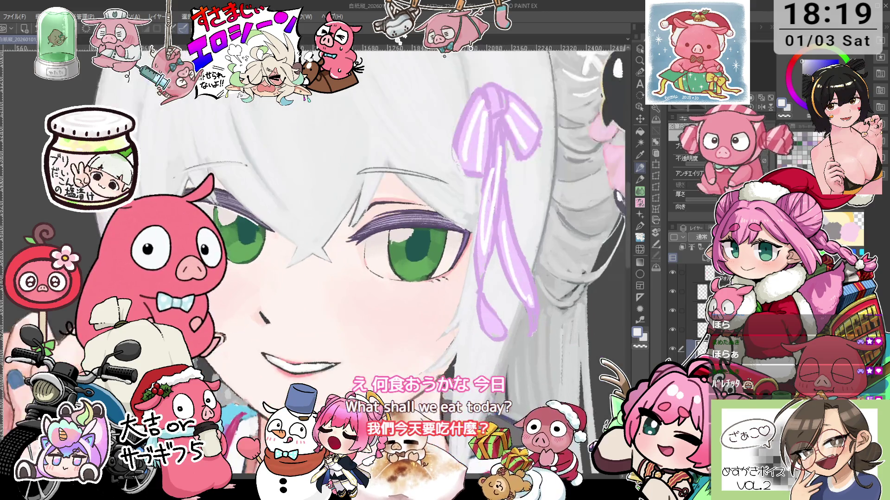
key("ctrl+plus")
key("ctrl+plus")
key("ctrl+plus")
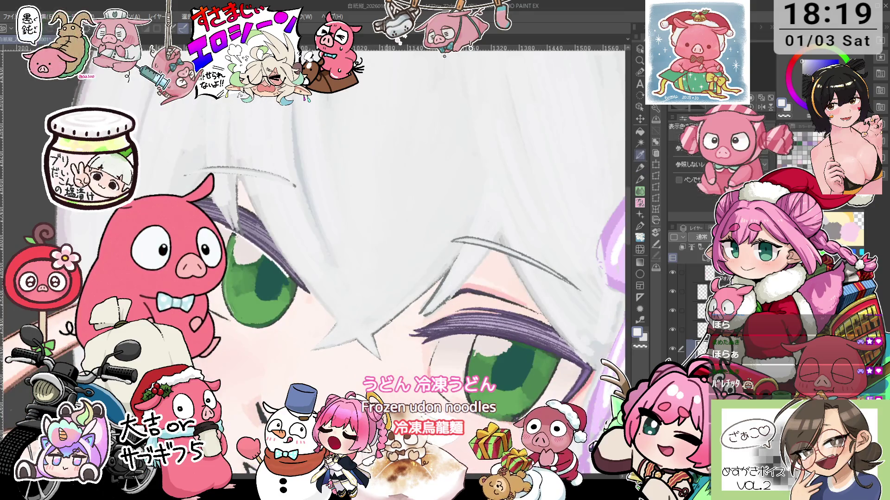
left_click(257, 197, "alt")
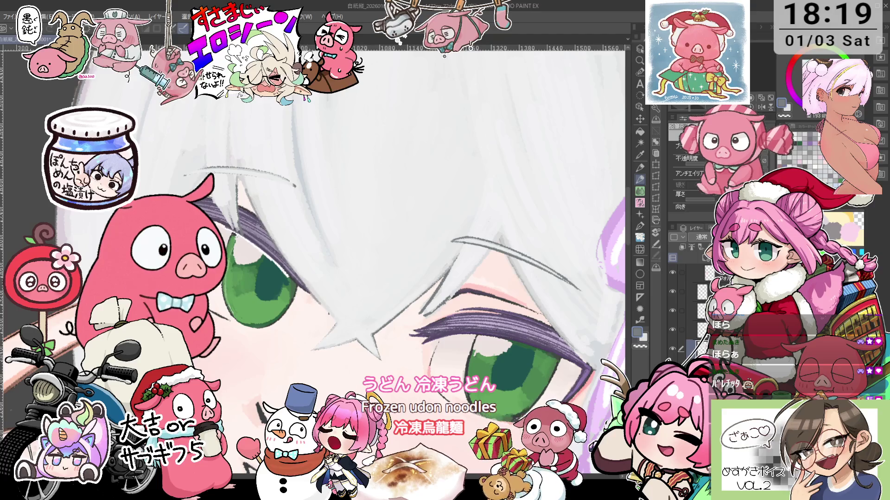
Step: Rotate the canvas clockwise and adjust the zoom around the hair strands by the eyes
scroll(335, 320, "right", 5)
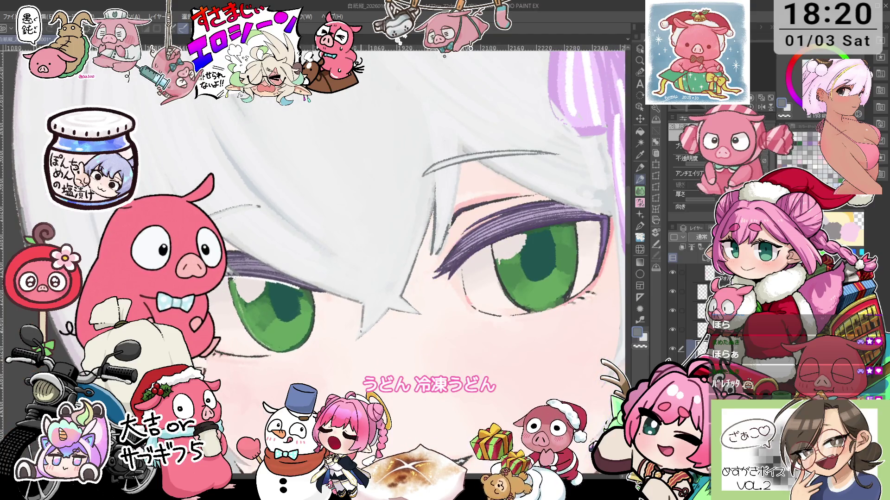
key("asciicircum")
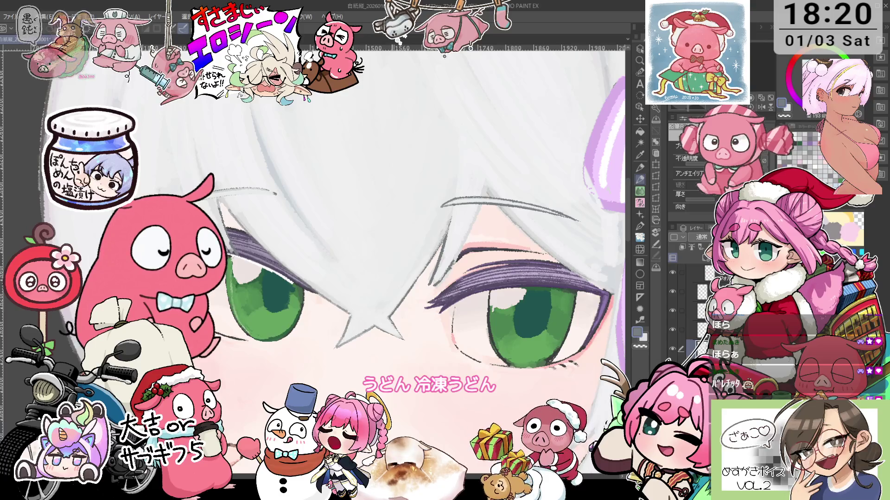
scroll(316, 260, "down", 3)
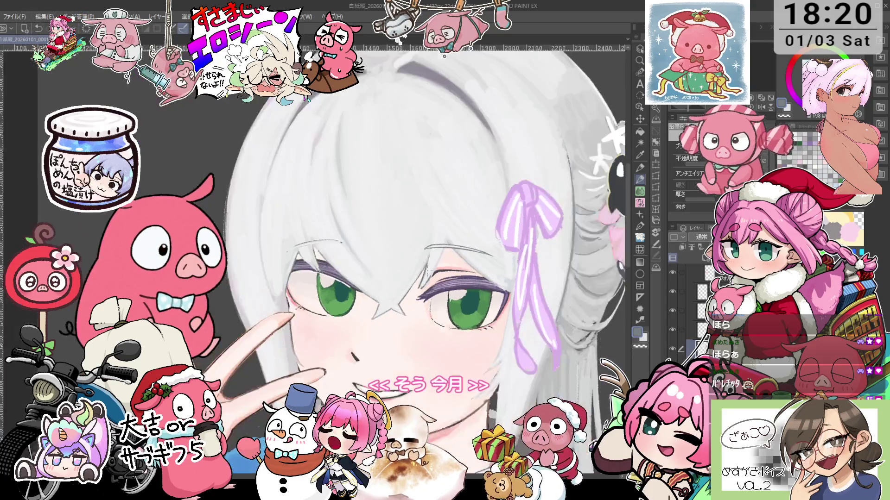
scroll(315, 259, "up", 4)
scroll(315, 259, "up", 1)
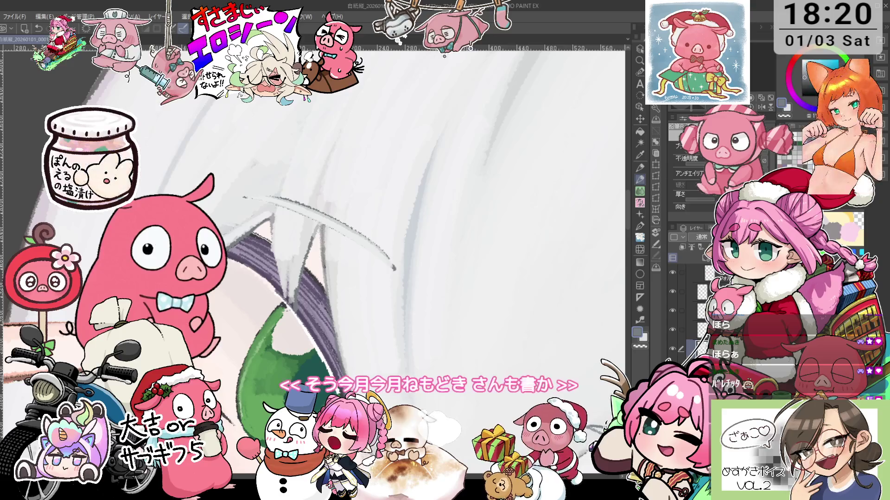
scroll(315, 259, "up", 1)
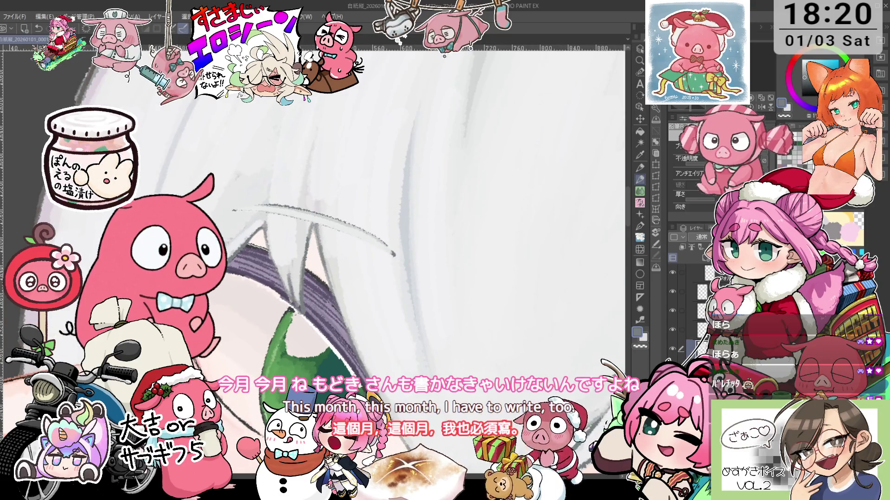
scroll(316, 260, "down", 1)
scroll(315, 260, "down", 1)
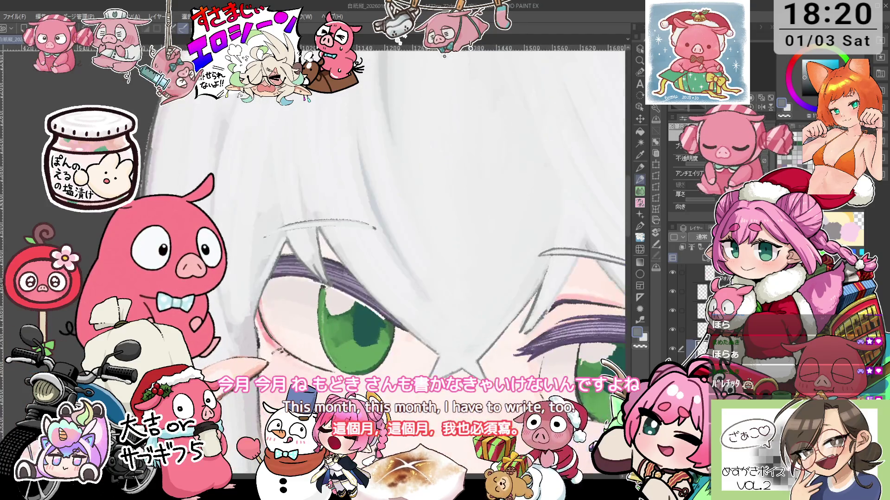
scroll(406, 188, "up", 3)
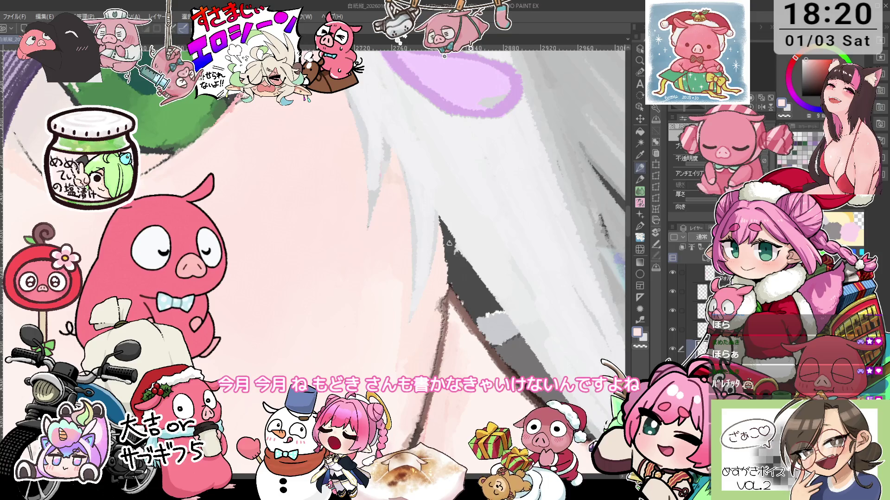
scroll(473, 284, "down", 2)
scroll(492, 282, "down", 1)
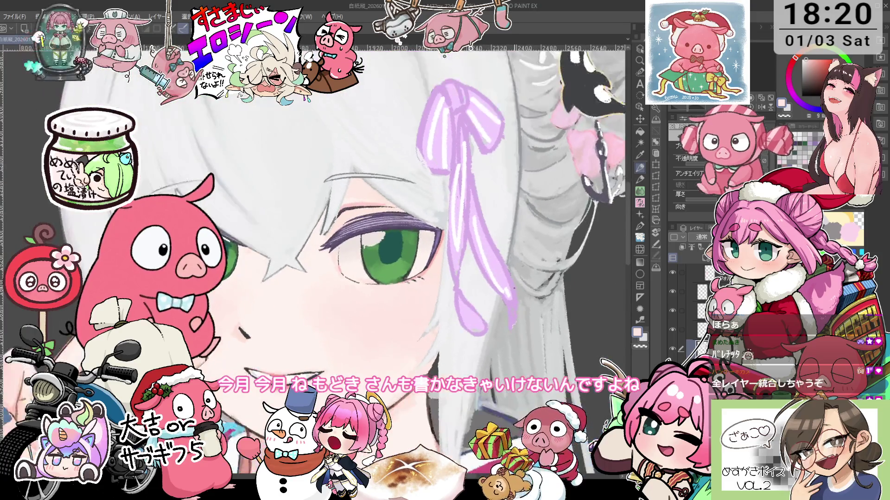
Step: Bring the neck and kimono collar into view and sample the pale pink skin colour
scroll(521, 278, "down", 2)
left_click_drag(522, 300, 503, 184)
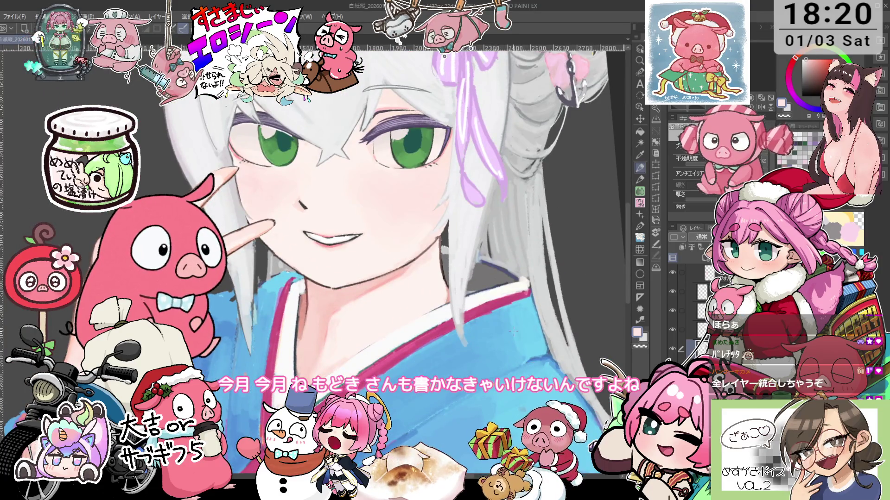
scroll(513, 330, "up", 2)
scroll(455, 252, "up", 2)
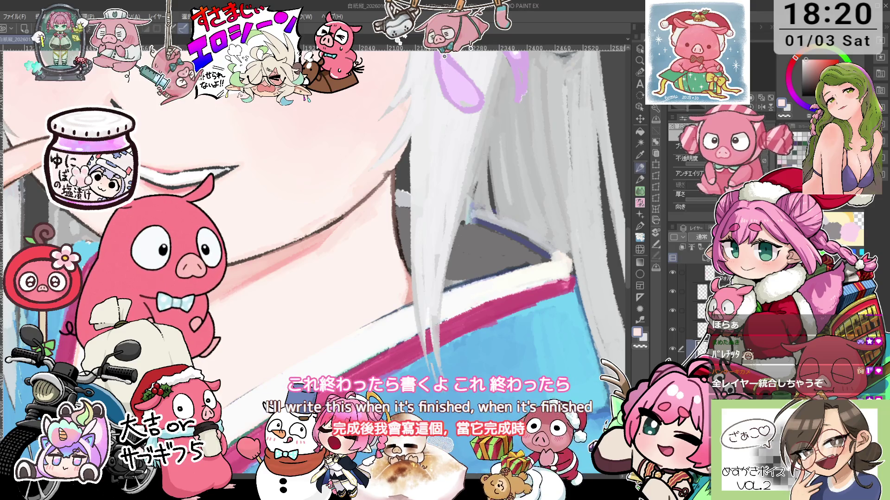
scroll(435, 366, "down", 2)
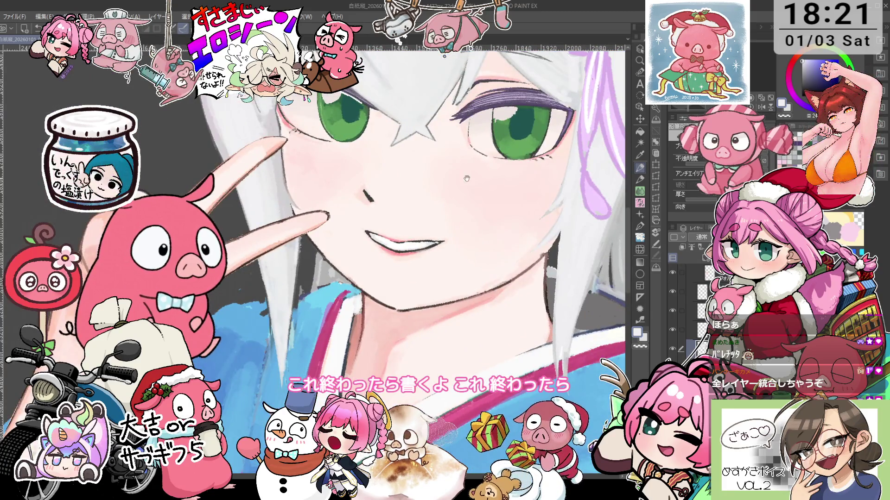
left_click_drag(467, 177, 468, 194)
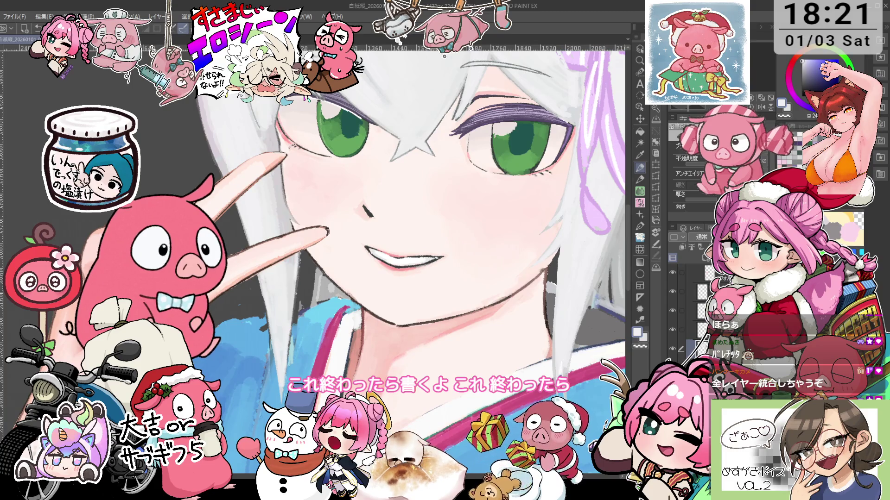
left_click(299, 319, "alt")
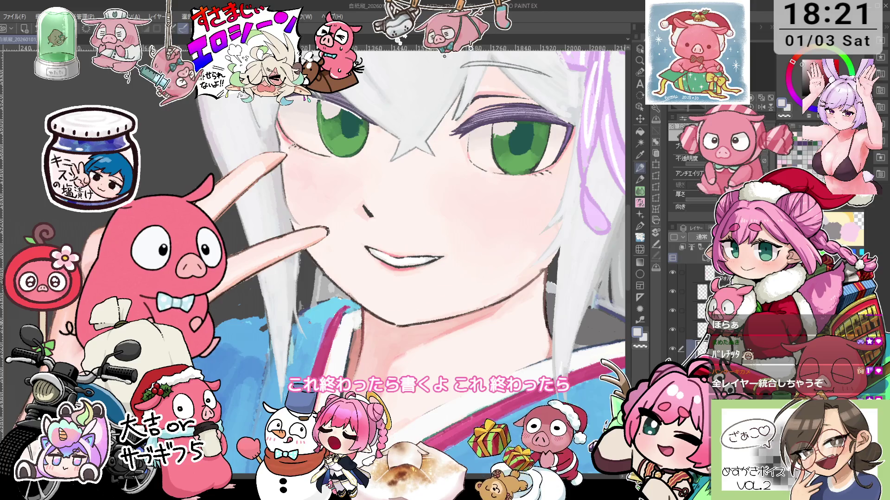
scroll(398, 251, "down", 2)
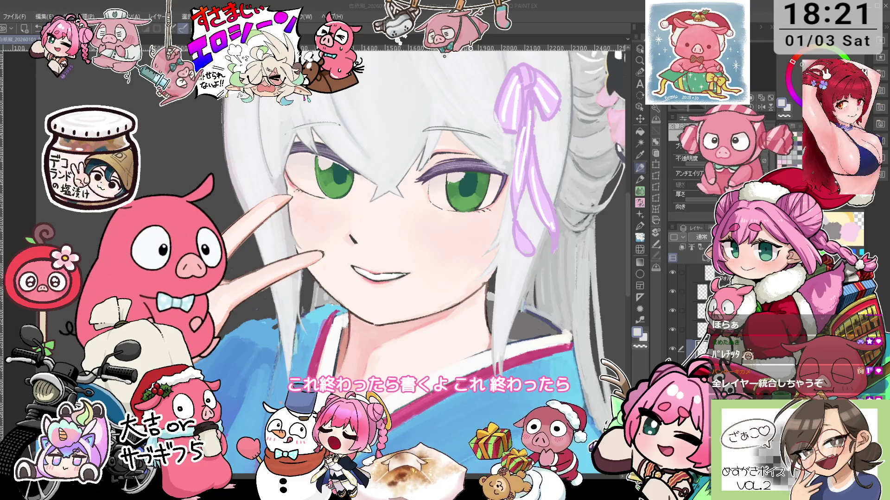
key("ctrl+minus")
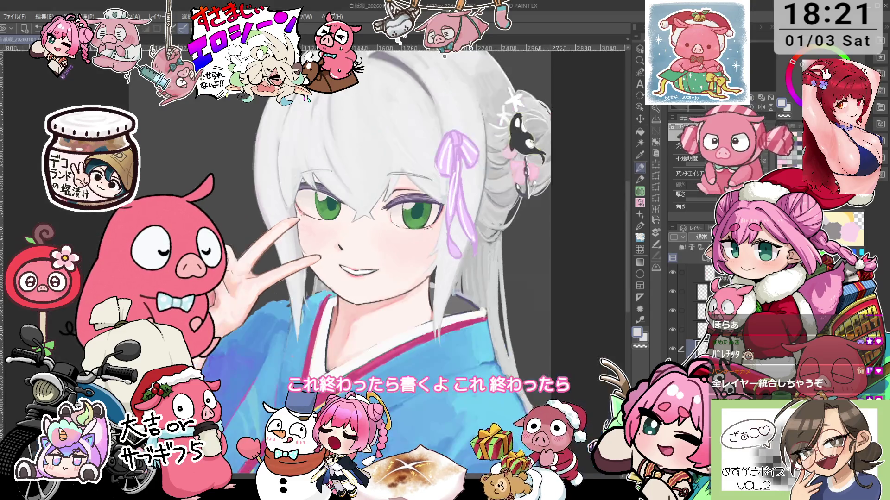
Step: Zoom onto the face and collar, switch to the Eyedropper, and rotate toward the neck
key("i")
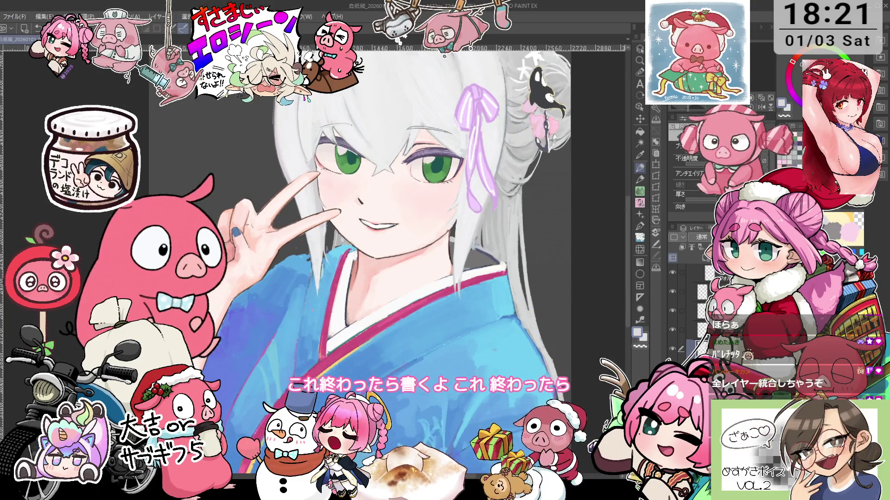
key("ctrl+plus")
key("ctrl+plus")
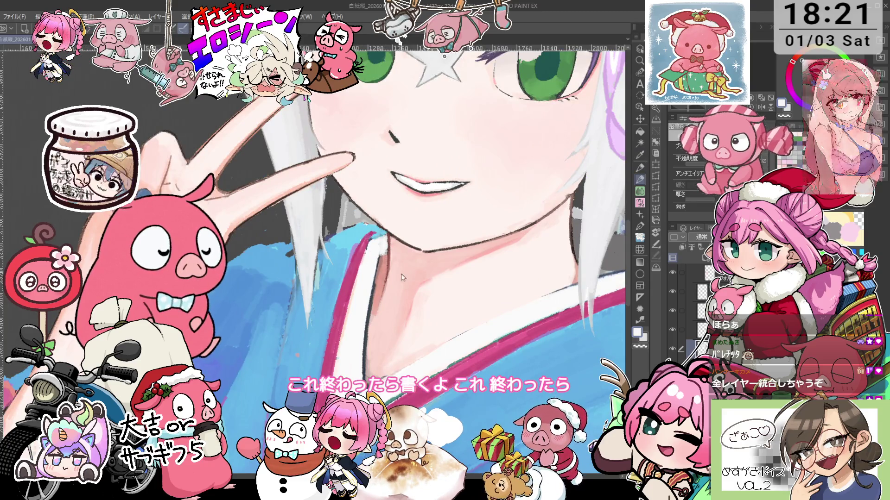
key("o")
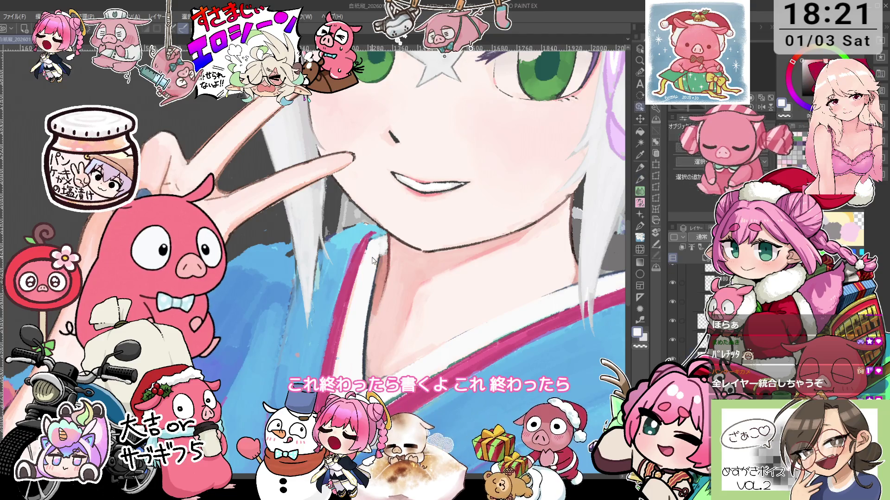
key("p")
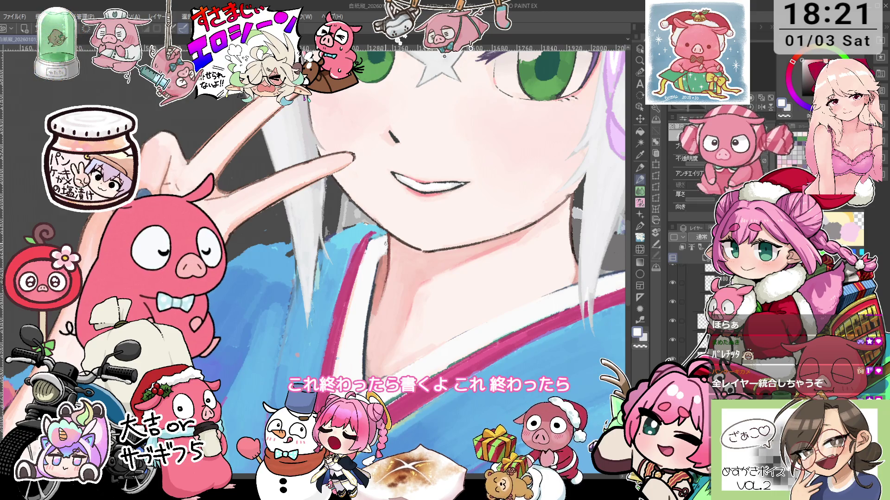
scroll(387, 245, "down", 3)
scroll(453, 230, "up", 2)
scroll(453, 230, "up", 2)
key("i")
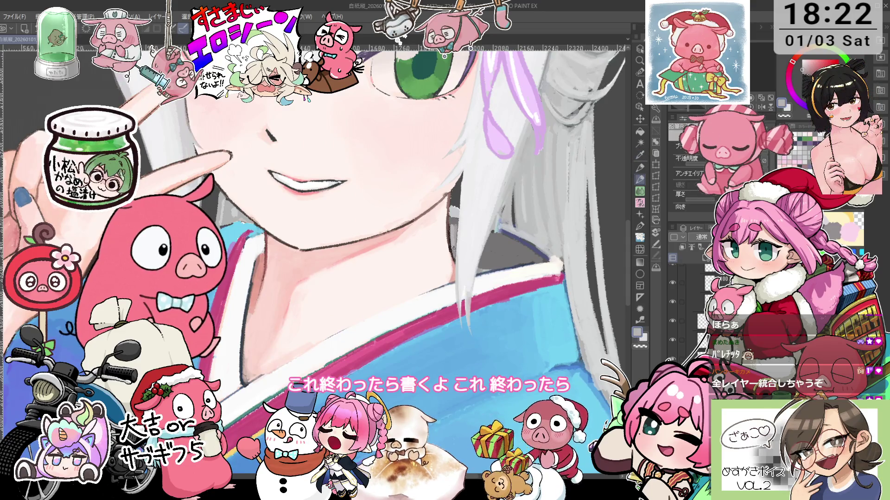
left_click_drag(452, 223, 512, 293)
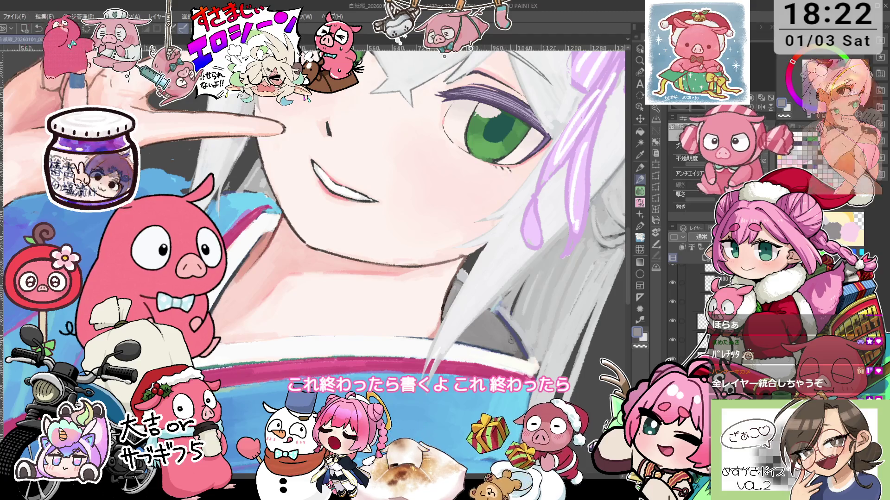
Step: Rotate and zoom the view along the kimono collar and hair to a comfortable drawing angle
scroll(482, 315, "up", 5)
left_click_drag(529, 179, 515, 158)
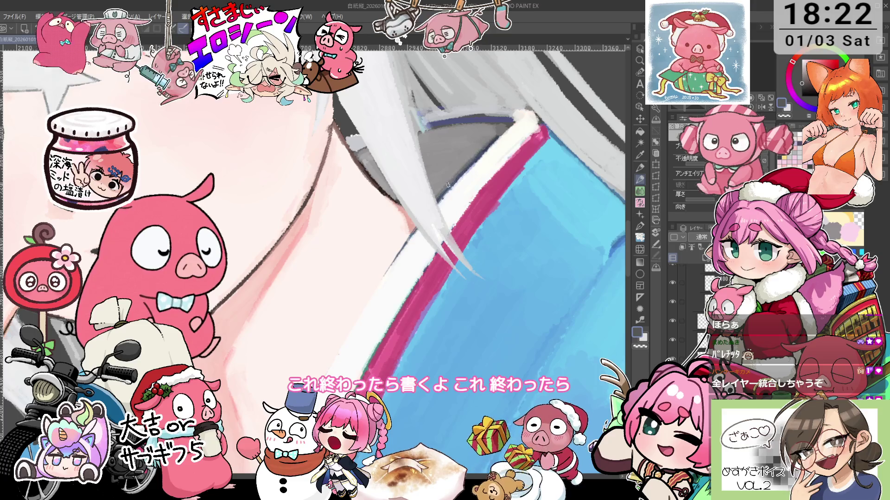
left_click_drag(495, 134, 399, 195)
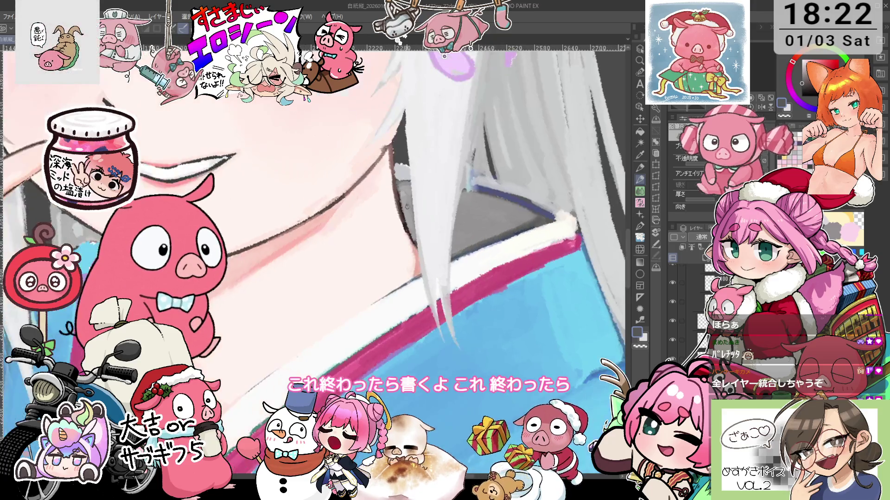
left_click_drag(435, 259, 463, 253)
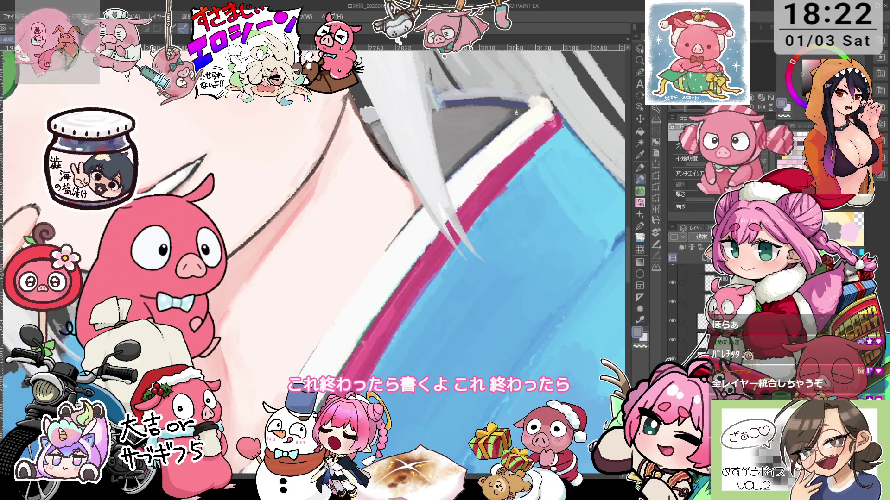
scroll(507, 114, "down", 2)
scroll(507, 115, "down", 2)
scroll(507, 114, "down", 2)
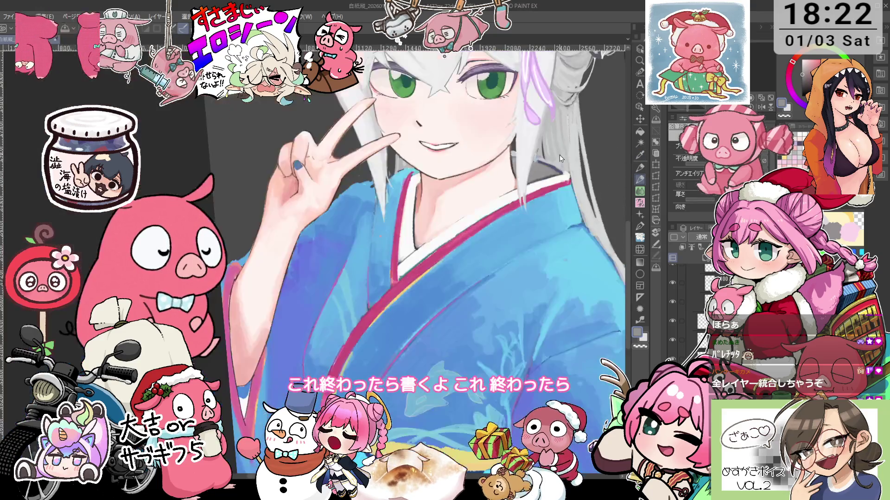
scroll(564, 146, "up", 1)
scroll(471, 212, "up", 2)
scroll(470, 212, "up", 2)
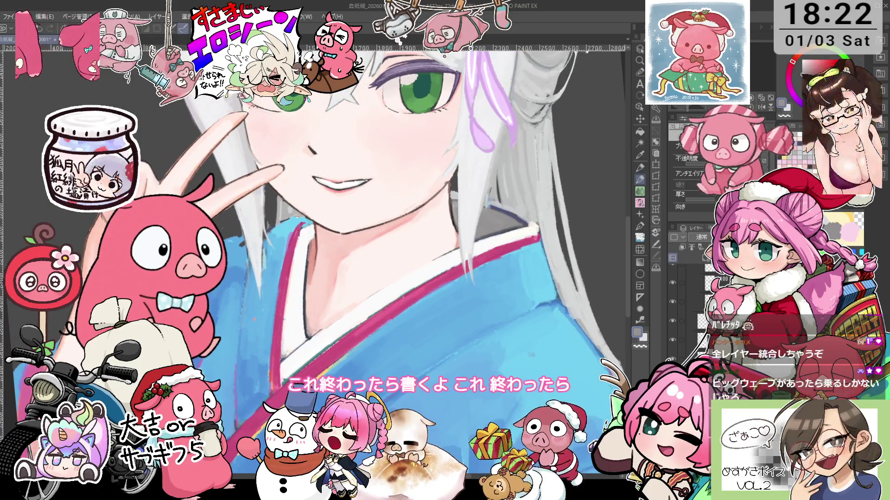
scroll(470, 213, "up", 1)
scroll(471, 212, "up", 2)
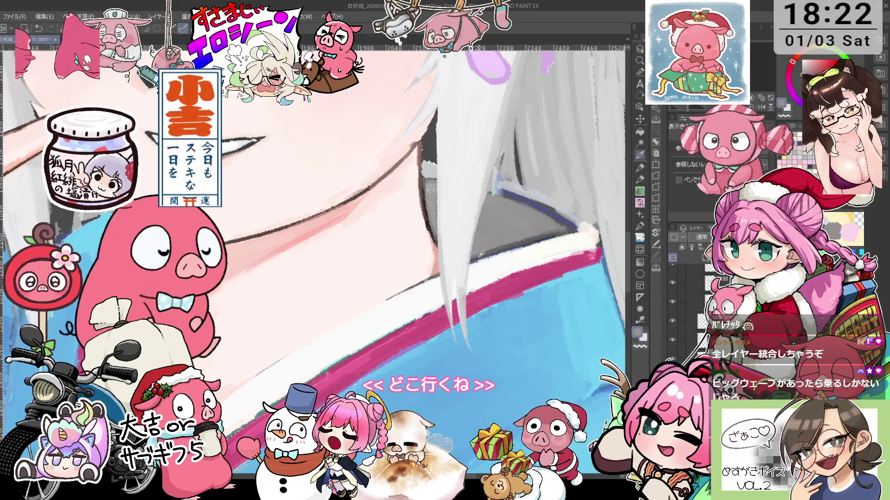
key("i")
key("p")
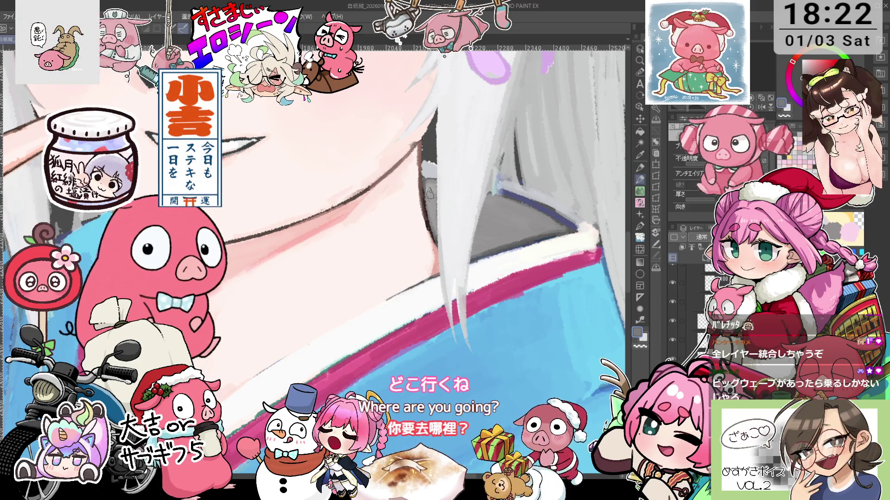
mouse_move(431, 189)
left_mouse_down()
mouse_move(482, 195)
mouse_move(475, 186)
mouse_move(511, 204)
left_mouse_up()
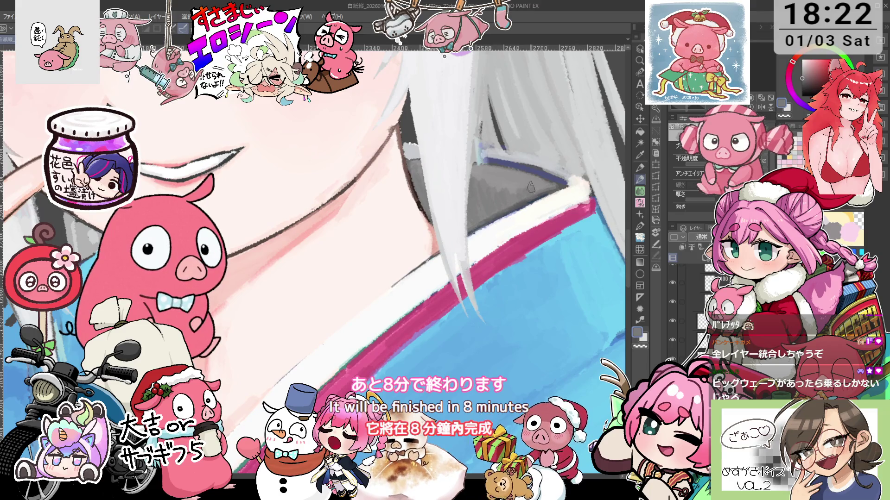
left_click_drag(531, 187, 521, 228)
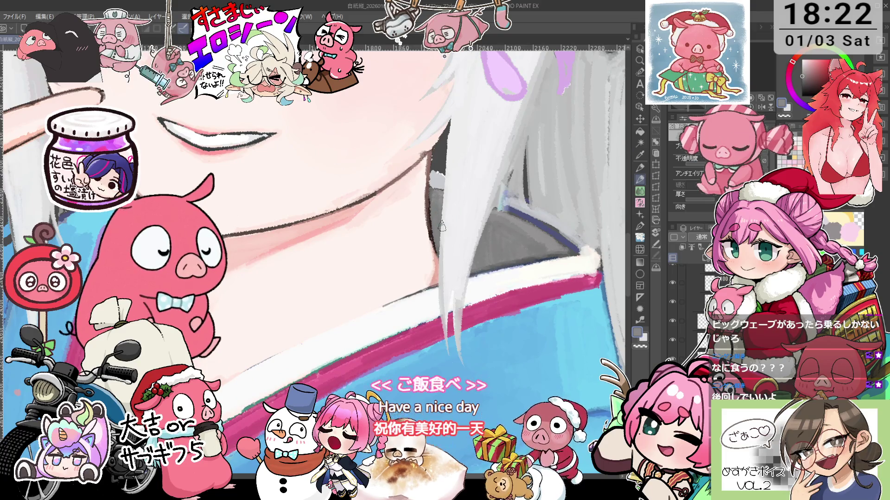
left_click_drag(466, 214, 536, 226)
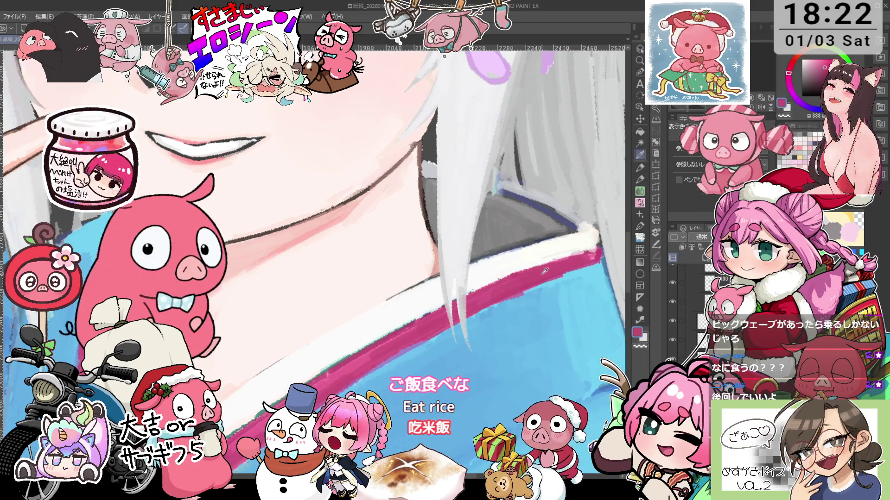
key("p")
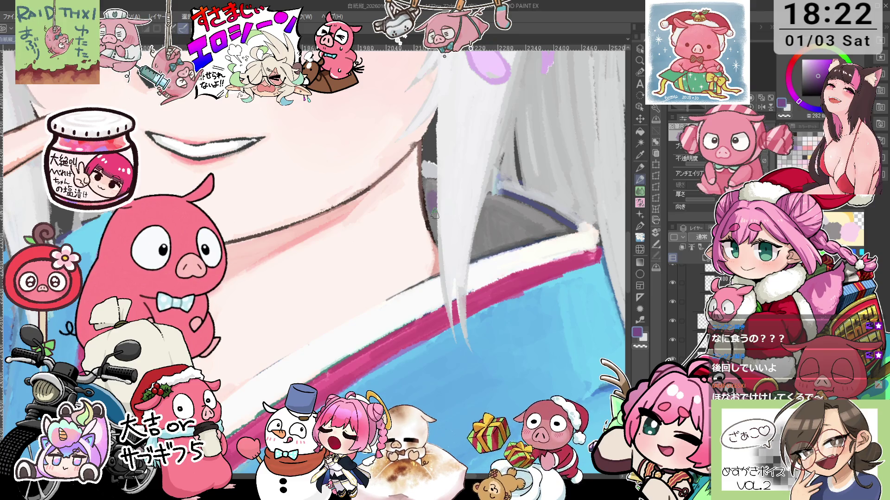
Step: Turn the view upright and sample the collar's white as the pencil colour
left_click_drag(434, 215, 452, 200)
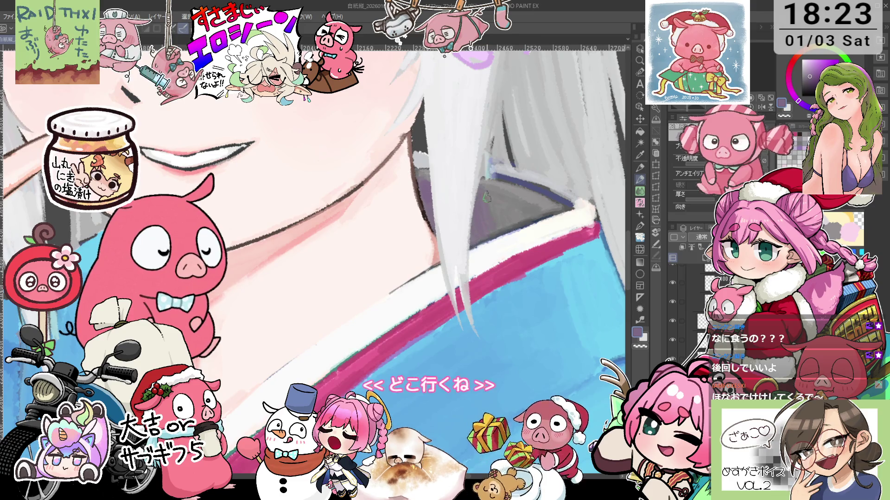
key("i")
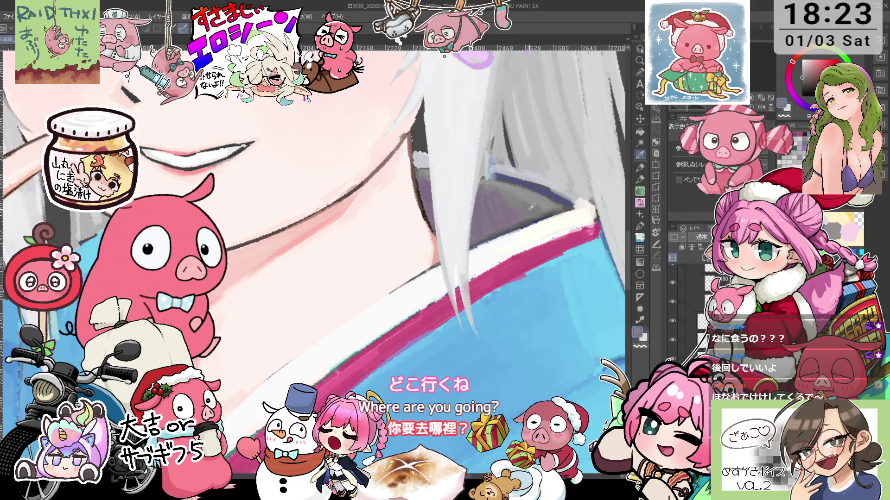
key("asciicircum")
key("asciicircum")
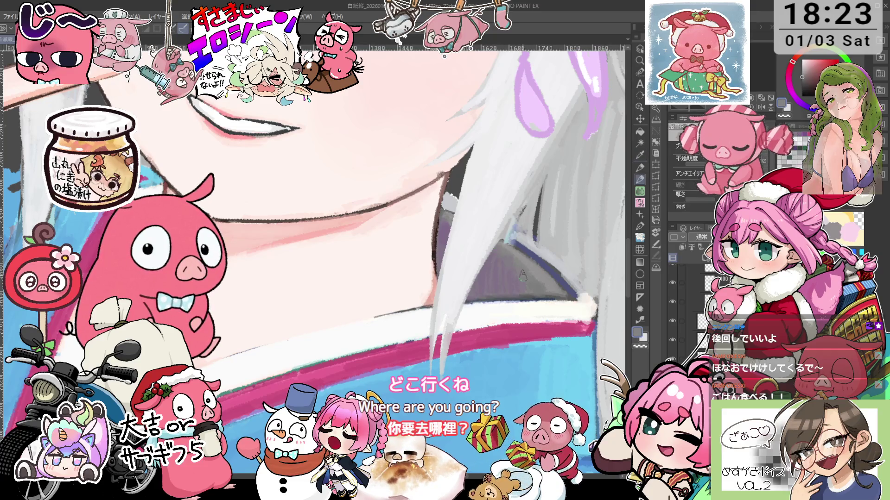
key("p")
left_click_drag(454, 230, 312, 273)
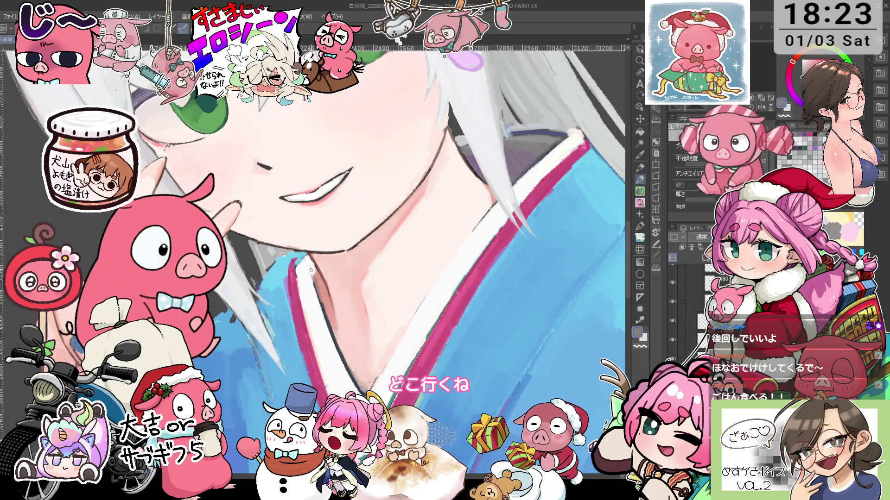
key("i")
left_click(312, 269)
key("p")
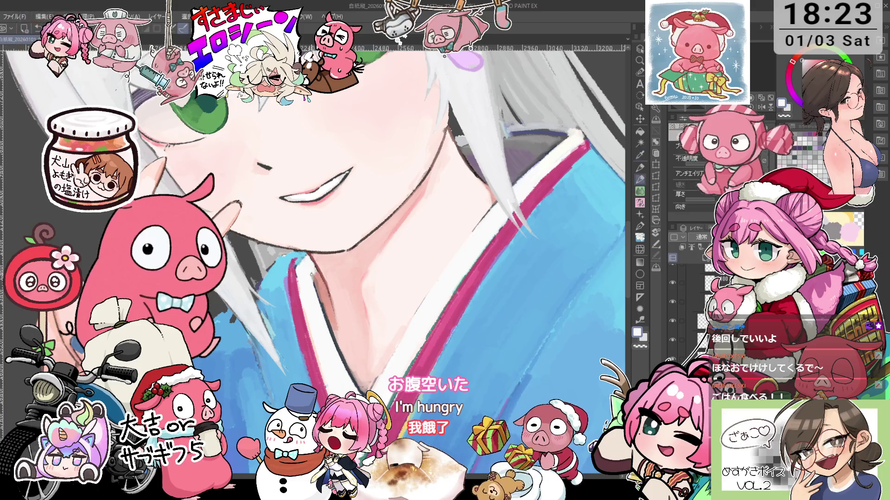
left_click_drag(311, 273, 330, 301)
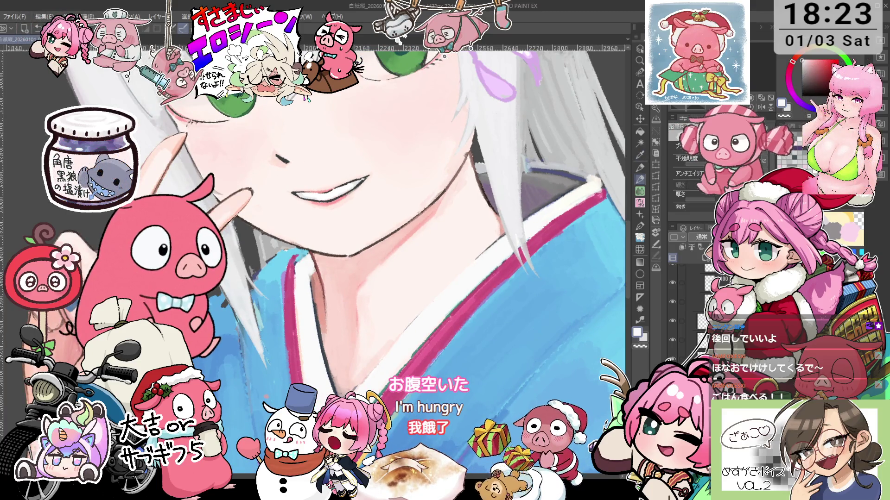
Step: Zoom out, switch to a smaller blending brush, and ready the eyedropper for the kimono blue
scroll(352, 231, "down", 3)
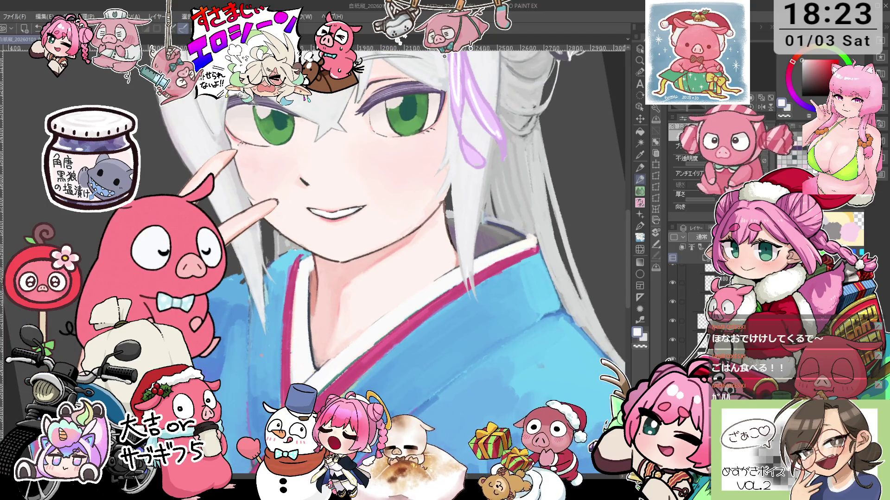
scroll(324, 255, "down", 3)
scroll(324, 255, "up", 2)
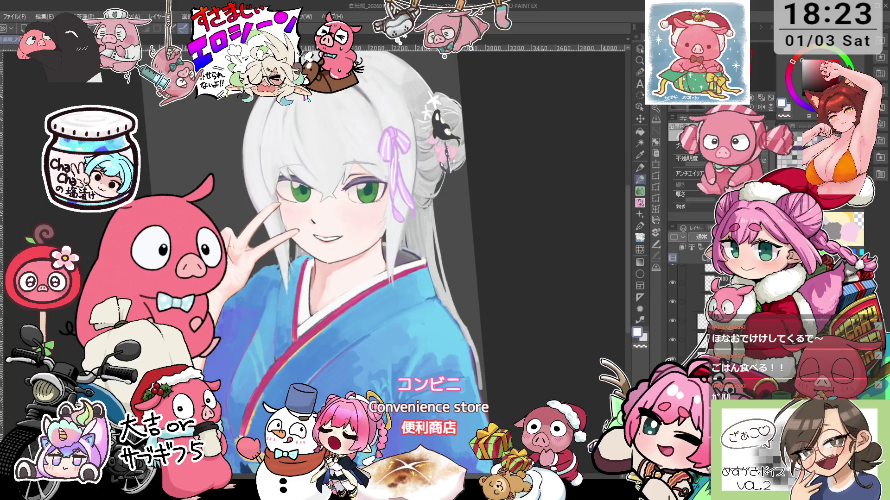
scroll(375, 370, "down", 1)
key("b")
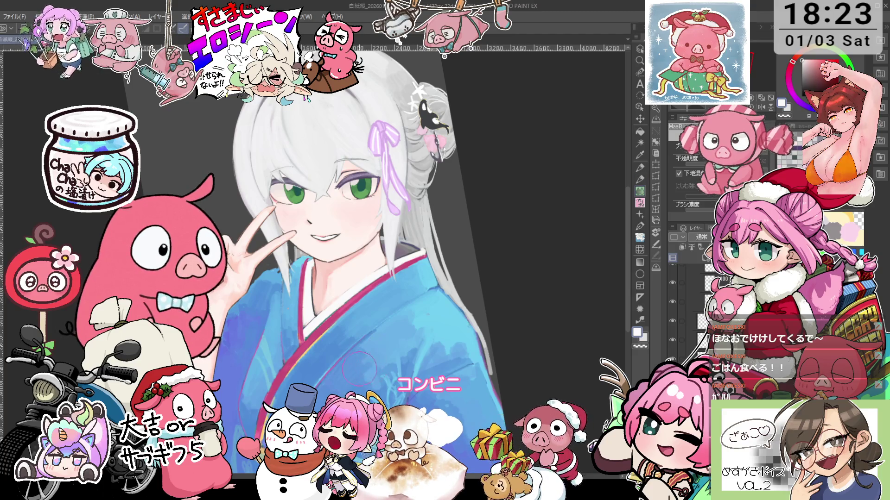
key("bracketleft")
key("bracketleft")
key("bracketleft")
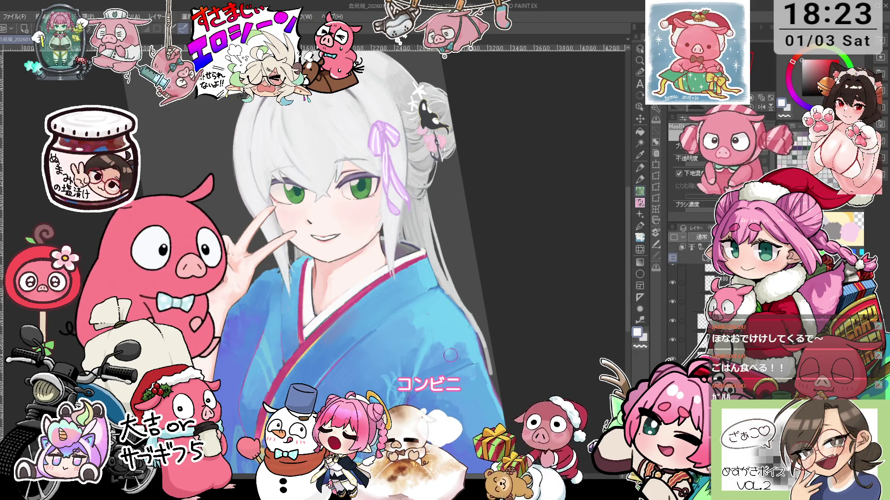
key("i")
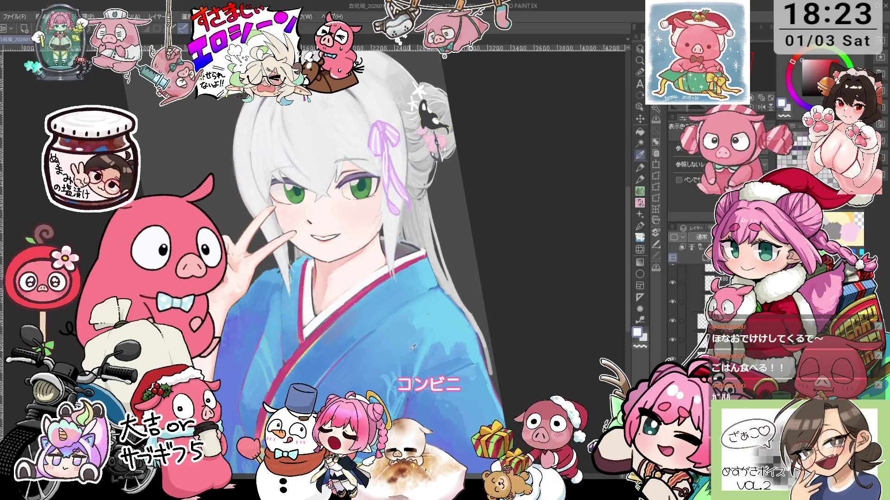
scroll(357, 341, "up", 2)
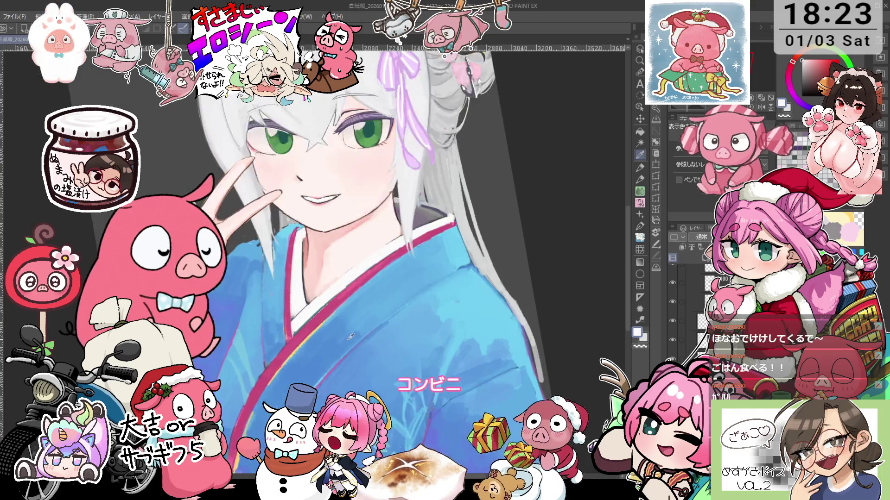
Step: Sample the kimono blue, paint a lighter blue stroke on the kimono, then pick a darker blue
left_click(368, 317)
key("p")
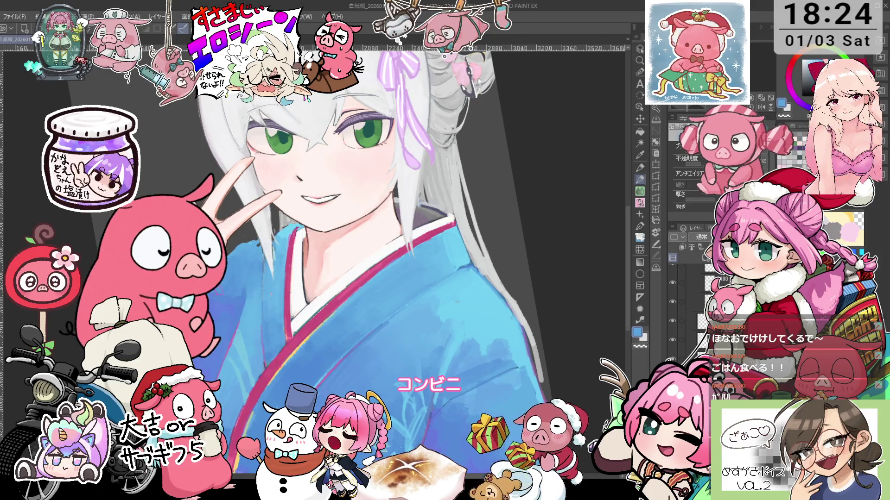
scroll(412, 326, "up", 2)
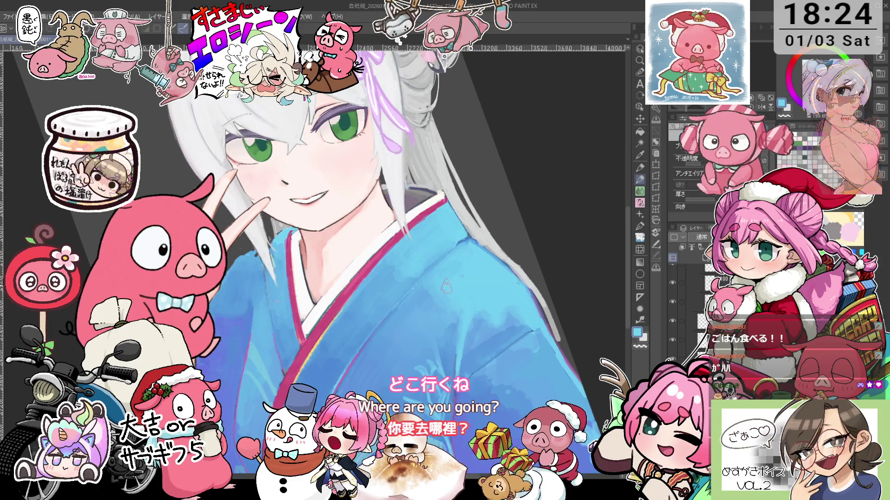
left_click_drag(517, 307, 487, 270)
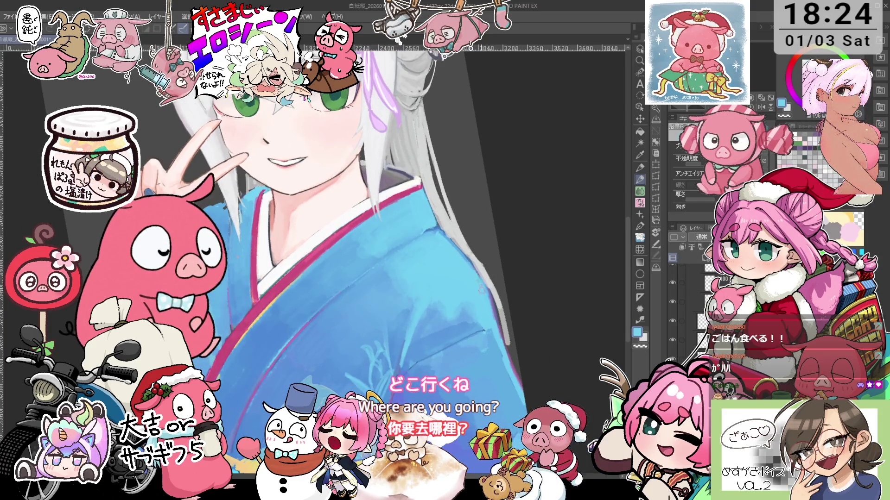
left_click_drag(490, 321, 475, 268)
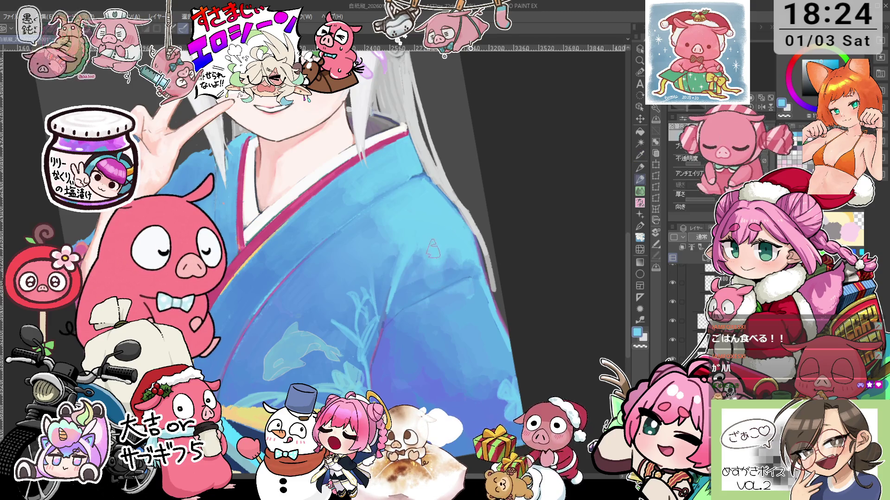
left_click_drag(448, 299, 475, 361)
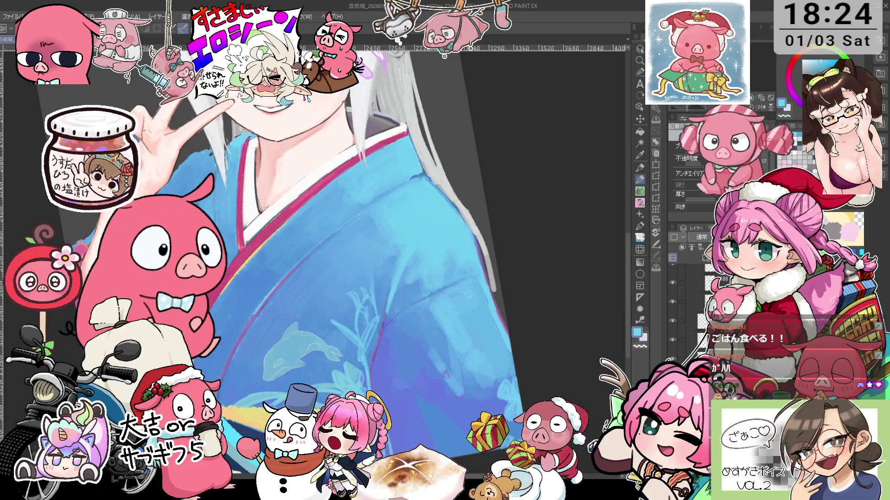
left_click(440, 351, "alt")
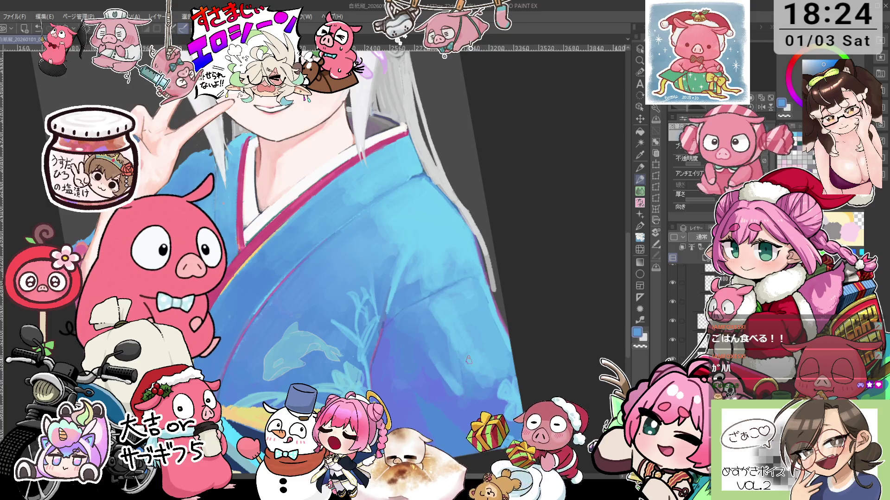
Step: Zoom out, return to the Pencil, and sample a purple-blue from the kimono
scroll(469, 360, "down", 4)
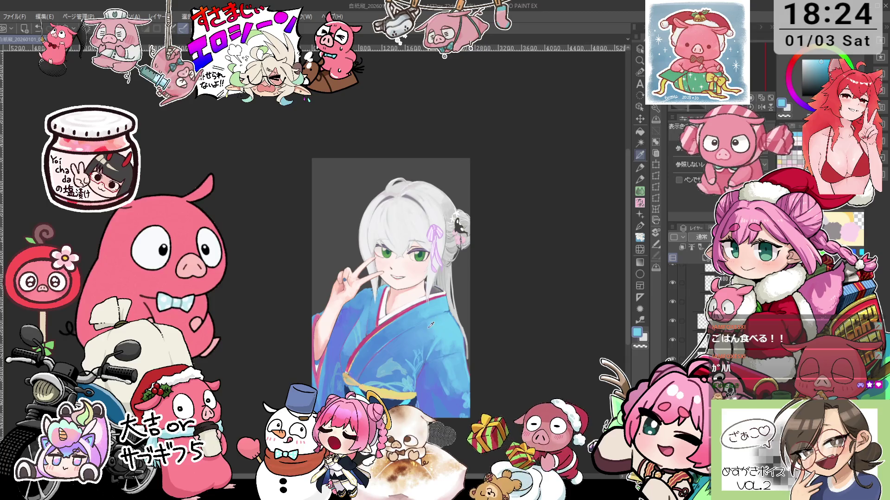
key("p")
left_click(360, 312, "alt")
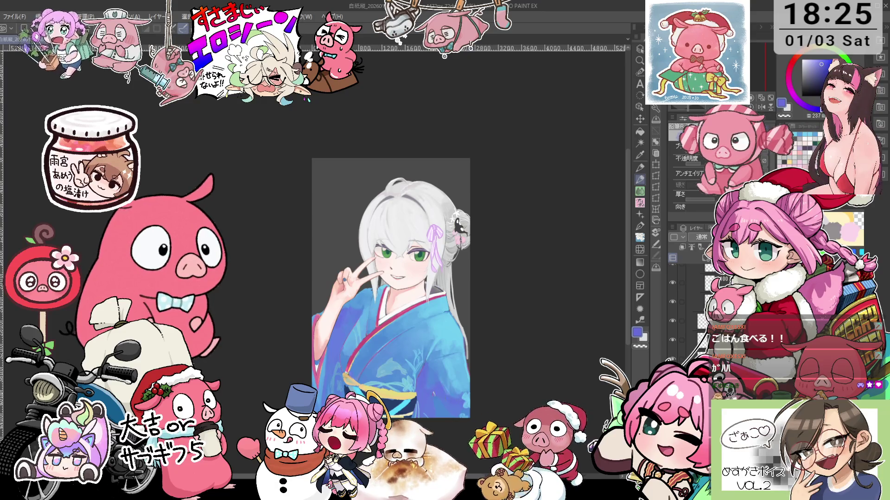
left_click_drag(445, 392, 488, 326)
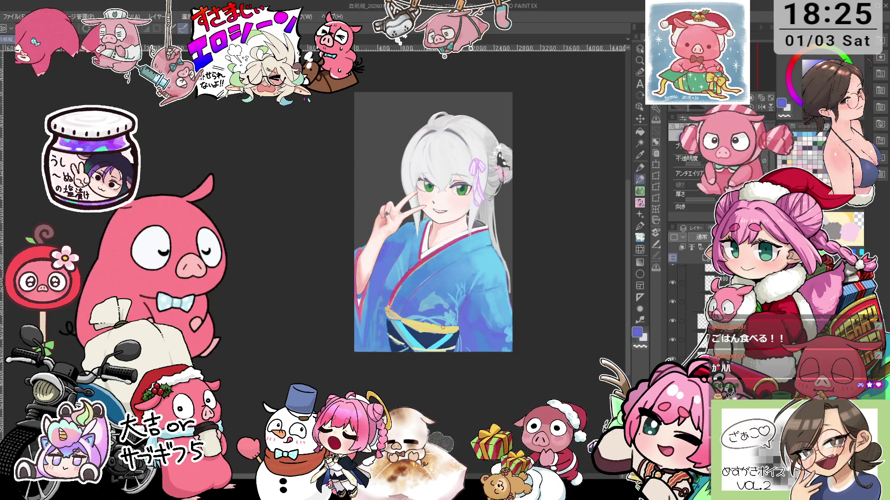
scroll(455, 310, "up", 3)
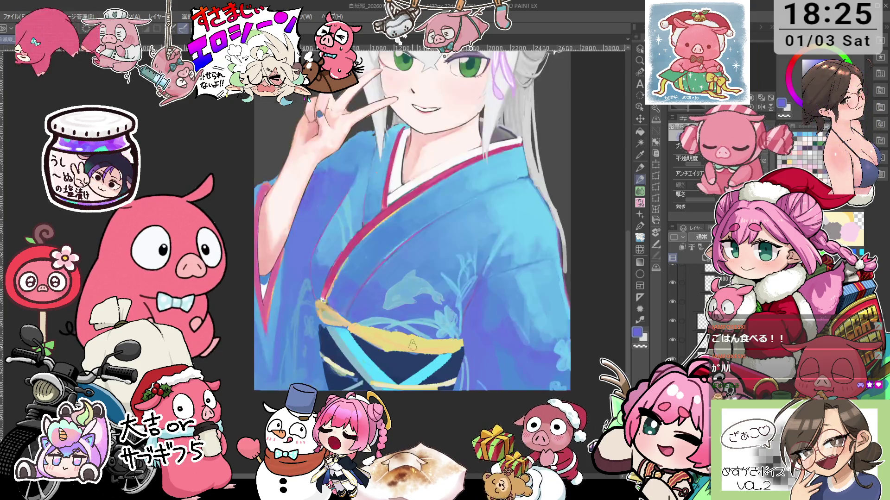
Step: Sample light cyan, pale cream and tan from the painting while tilting the canvas
left_click(377, 367, "alt")
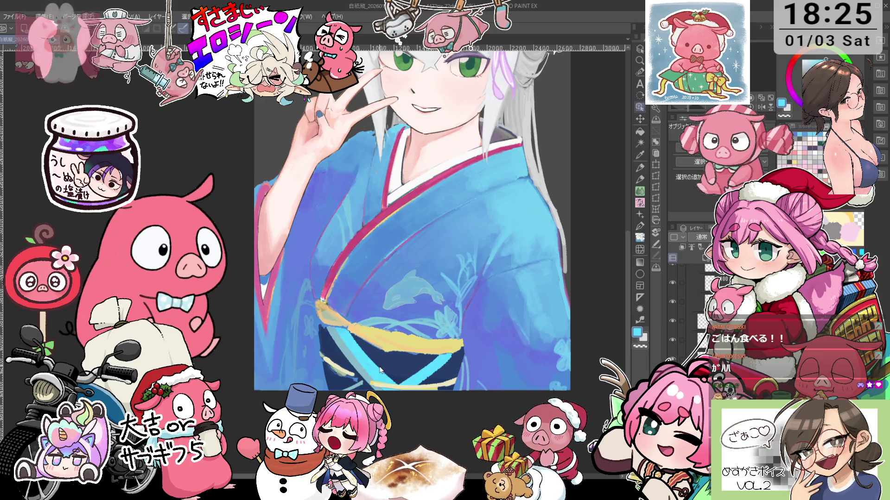
key("p")
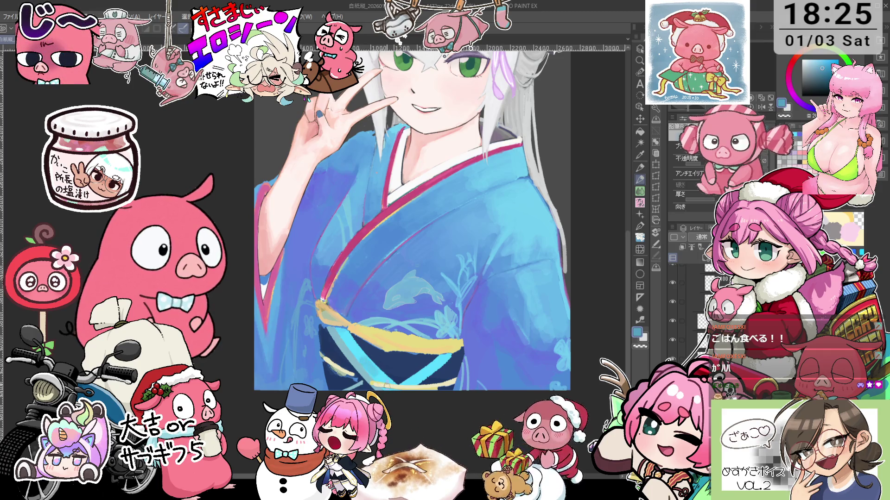
key("minus")
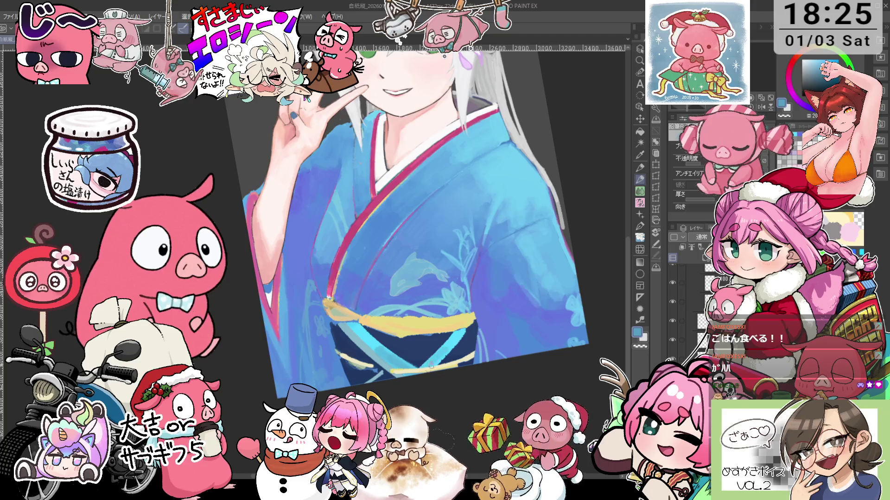
key("asciicircum")
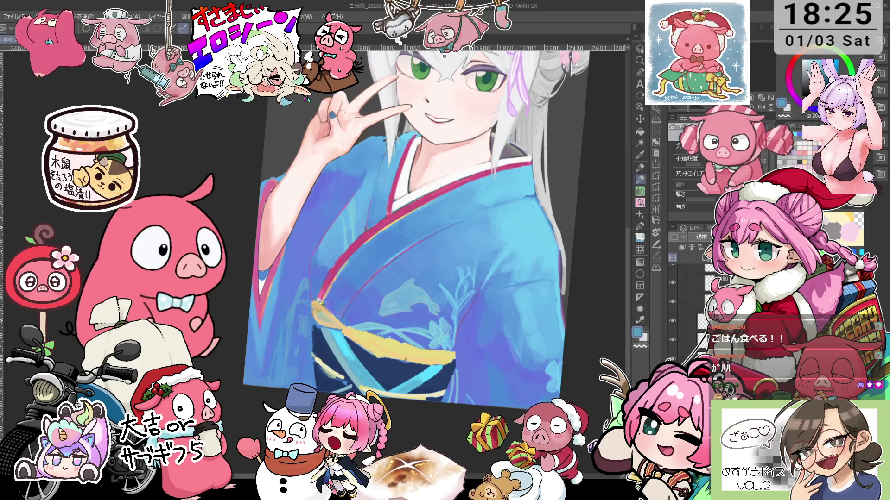
left_click(360, 378, "alt")
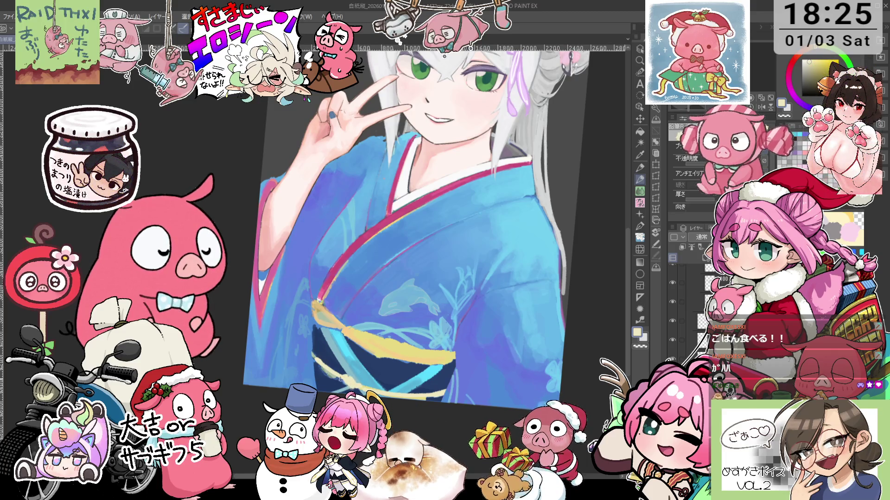
left_click(328, 371, "alt")
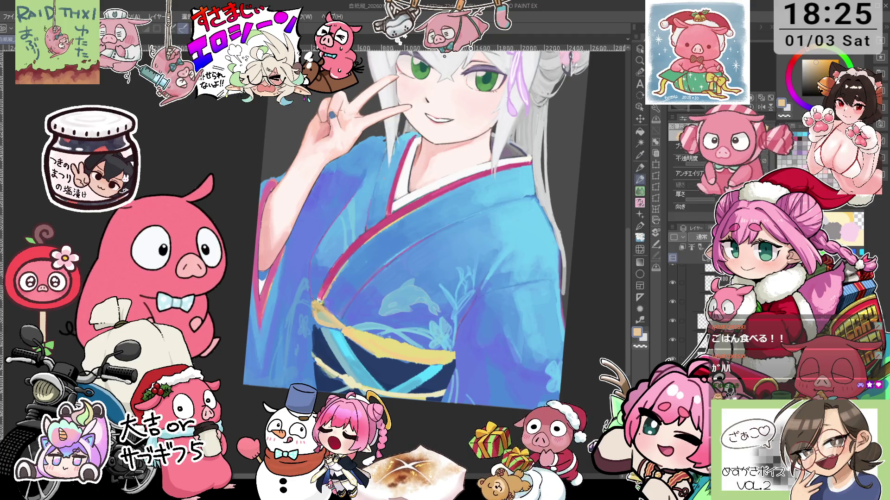
key("asciicircum")
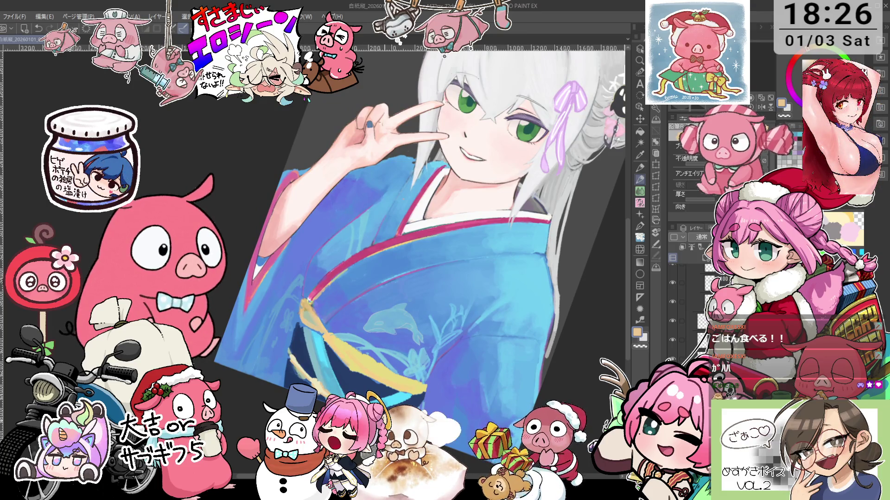
key("minus")
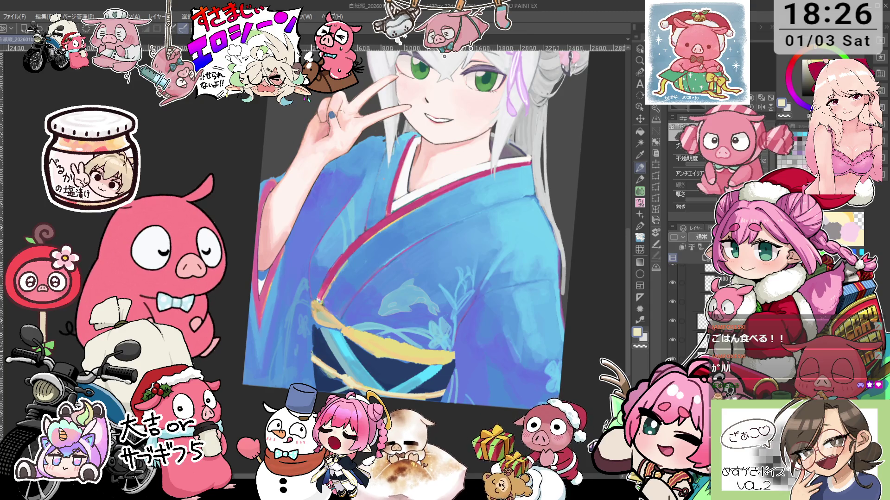
Step: Sample the obi's dark navy, then straighten the view and fit the whole canvas
left_click(326, 334, "alt")
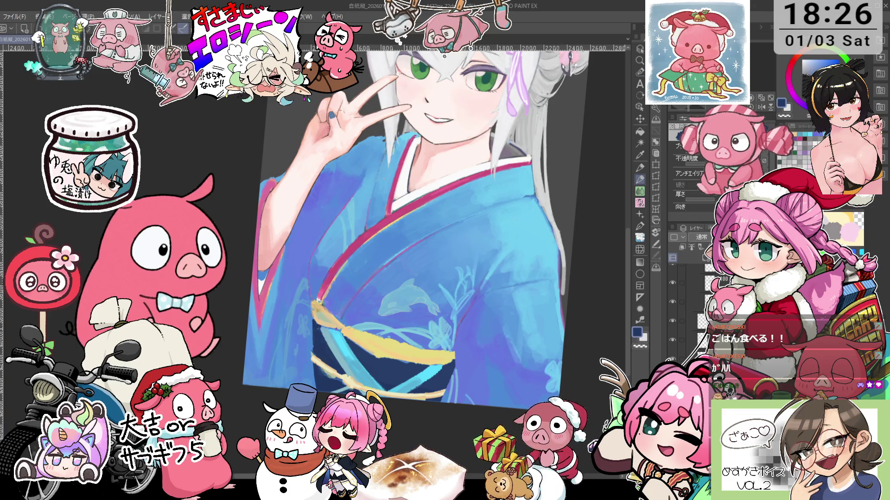
key("asciicircum")
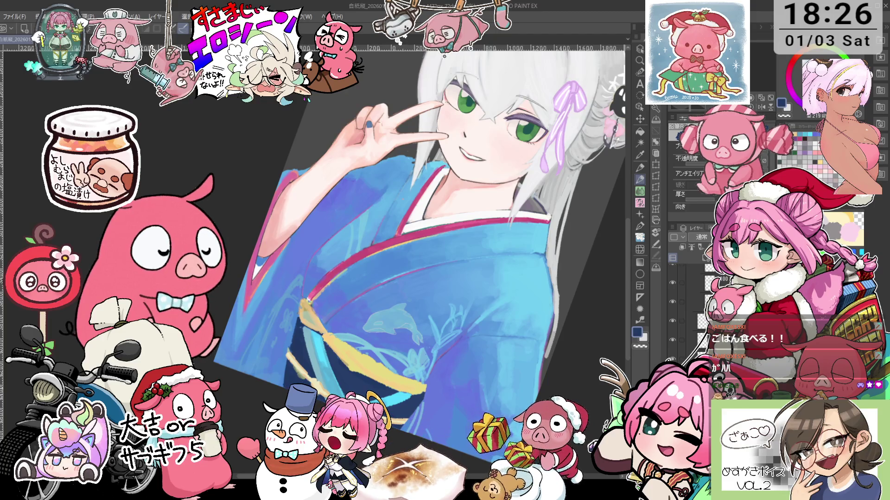
key("ctrl+0")
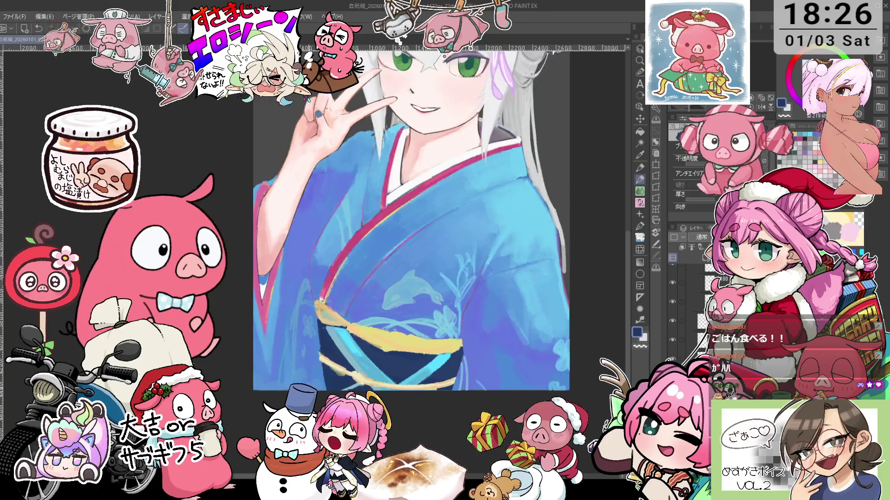
left_click_drag(462, 393, 336, 333)
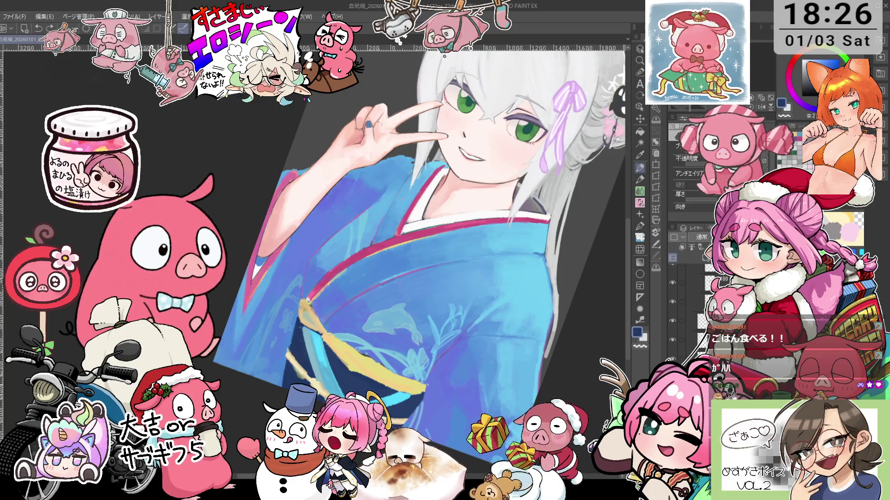
left_click_drag(417, 232, 440, 265)
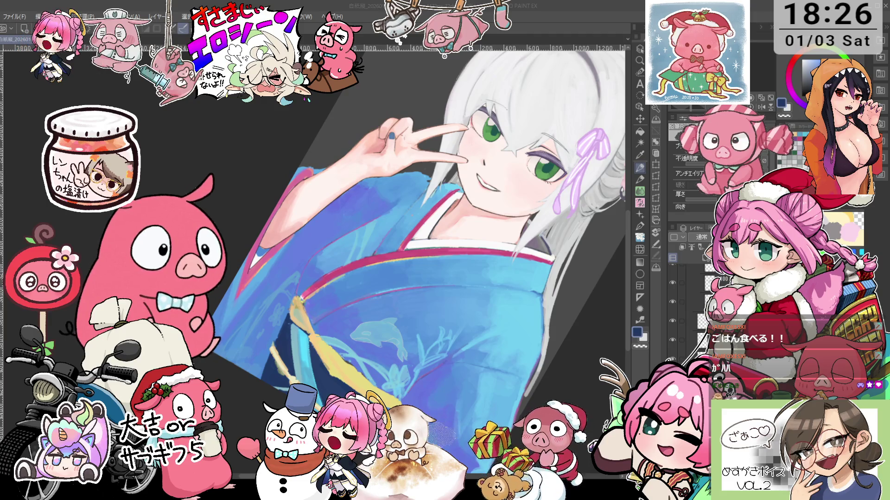
key("ctrl+at")
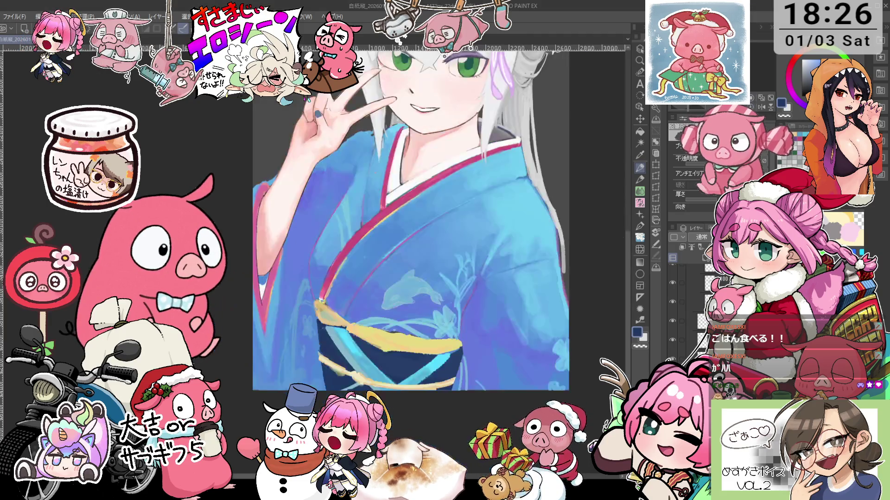
Step: Fit the canvas upright, return to the Pencil, and zoom onto the green eyes and silver hair
key("ctrl+0")
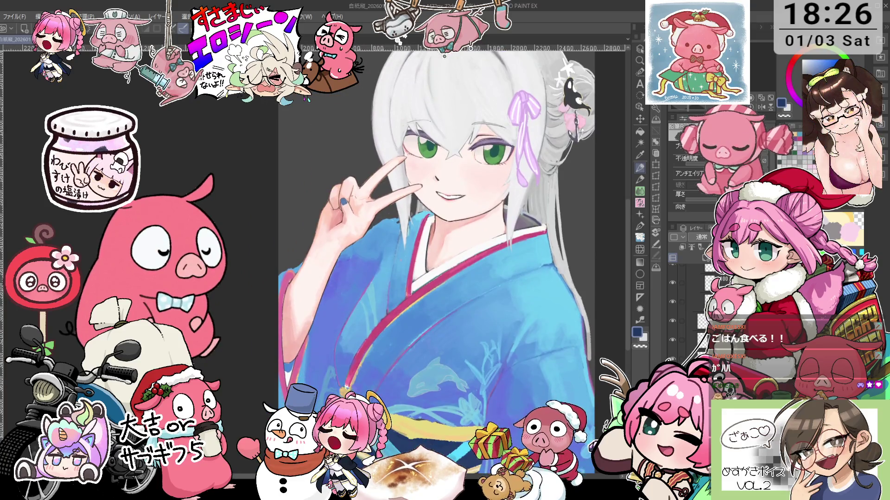
key("minus")
key("p")
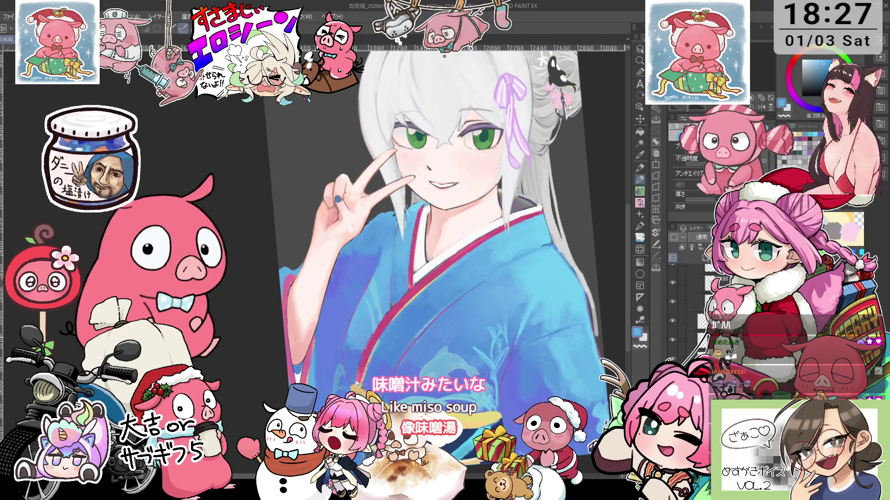
scroll(437, 227, "up", 3)
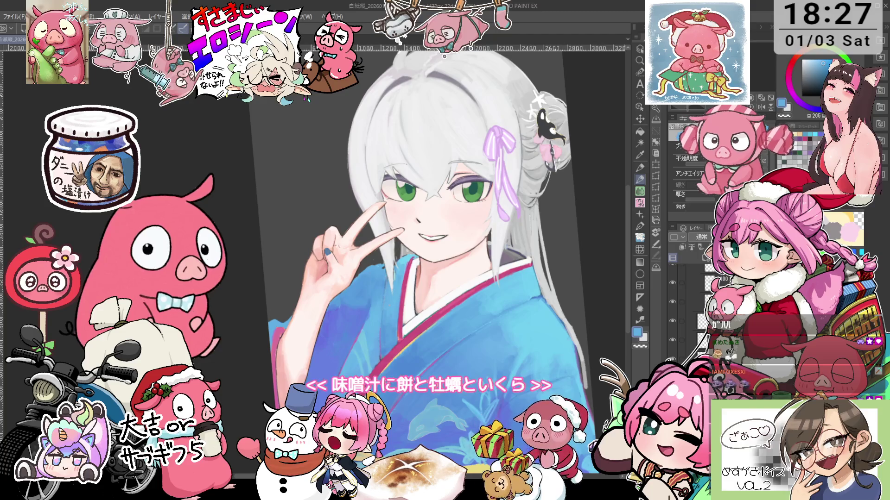
scroll(417, 255, "right", 2)
scroll(394, 255, "down", 2)
scroll(394, 255, "up", 3)
scroll(394, 255, "up", 2)
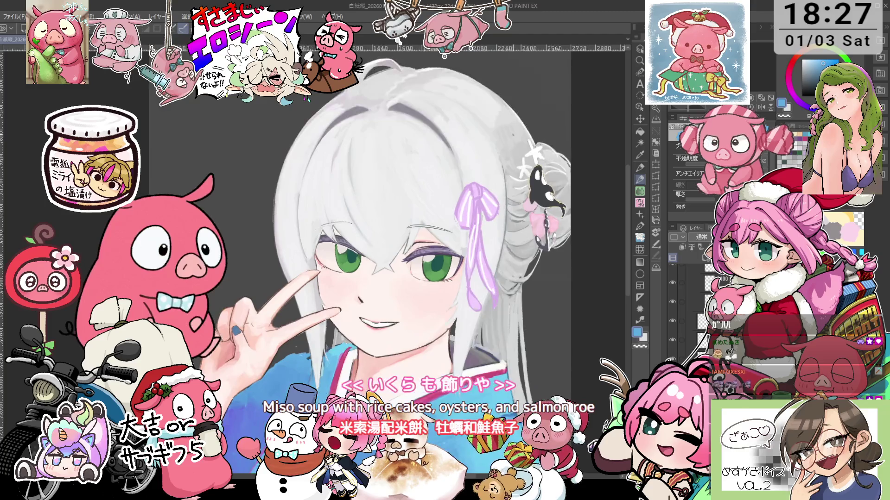
scroll(547, 126, "up", 2)
scroll(547, 126, "up", 1)
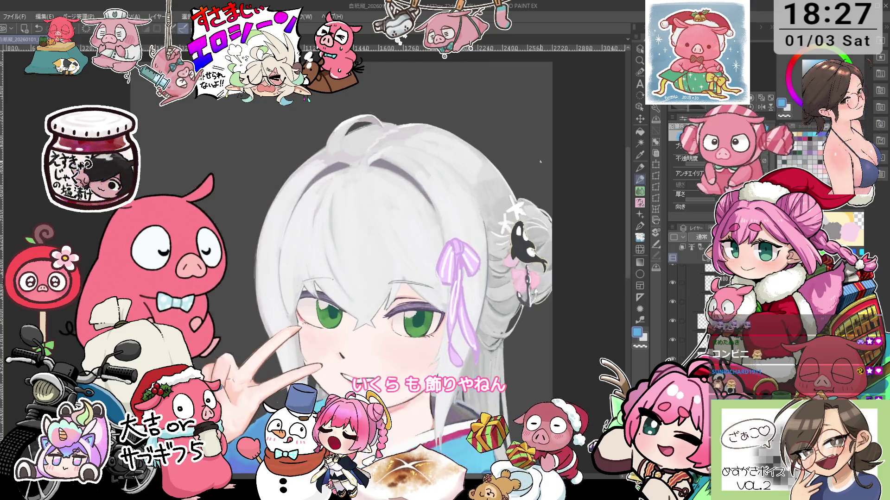
Step: Add a new raster layer with Ctrl+Shift+N and frame the eye and lilac ribbon
scroll(398, 123, "up", 4)
scroll(397, 124, "up", 1)
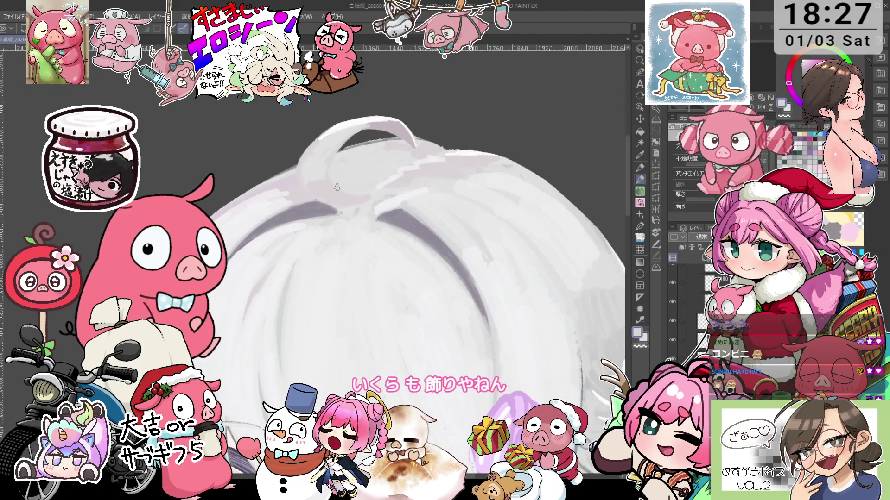
key("ctrl+shift+n")
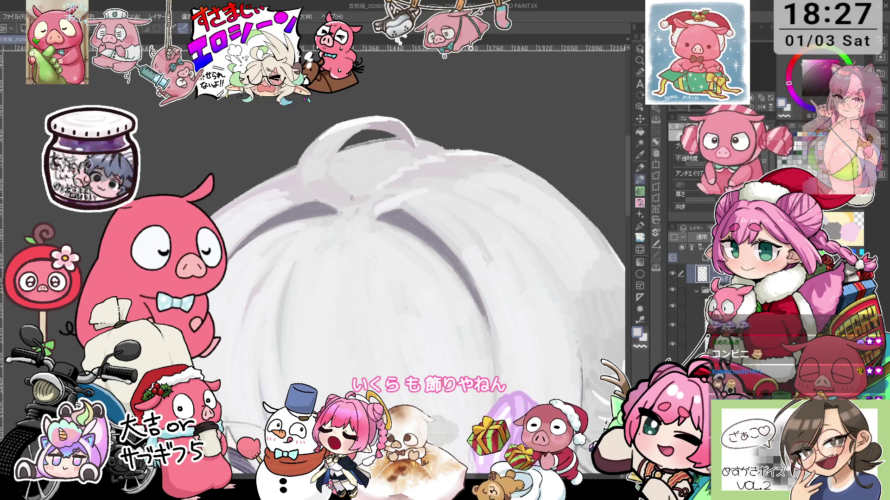
left_click_drag(353, 199, 338, 190)
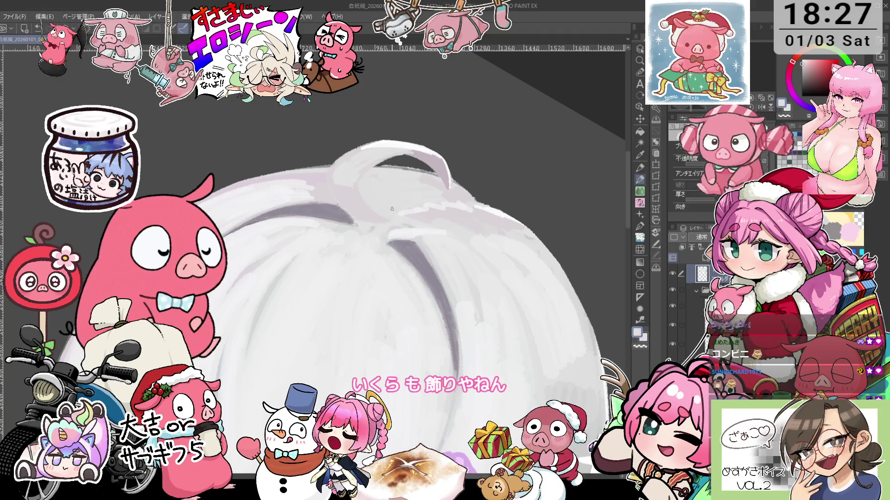
left_click_drag(392, 209, 391, 209)
left_click_drag(434, 125, 440, 134)
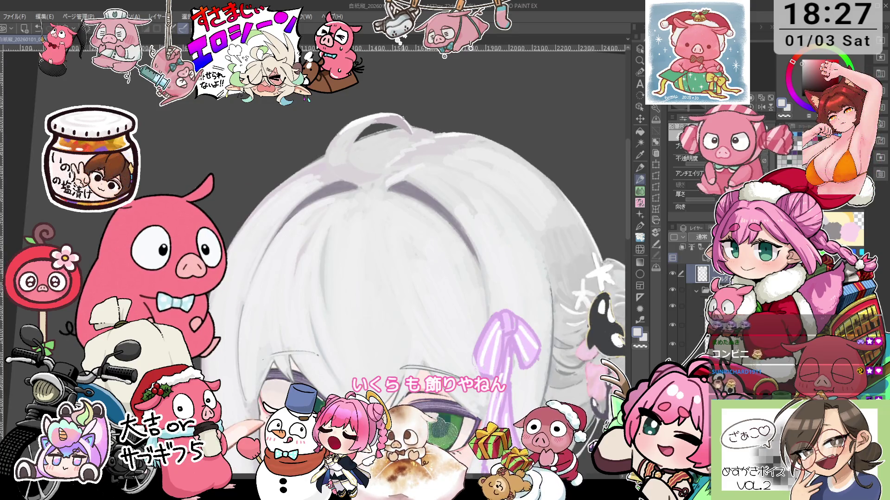
left_click_drag(438, 158, 480, 173)
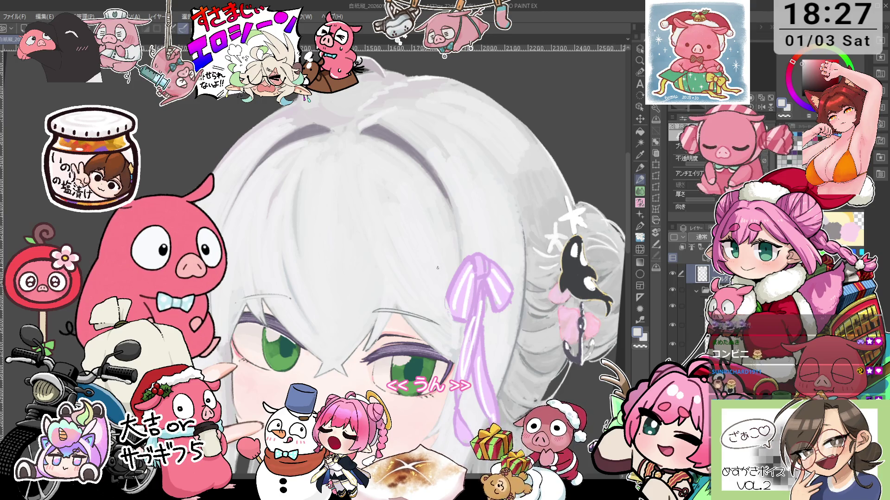
left_click_drag(352, 340, 450, 299)
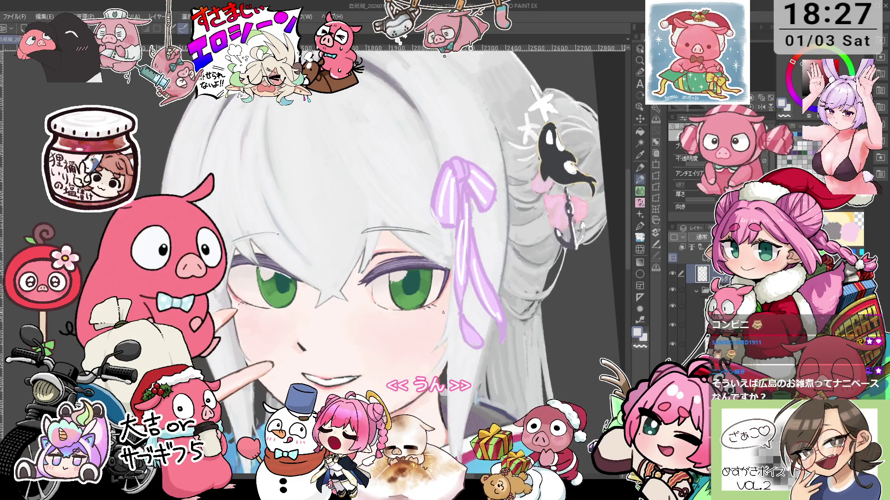
scroll(443, 313, "up", 2)
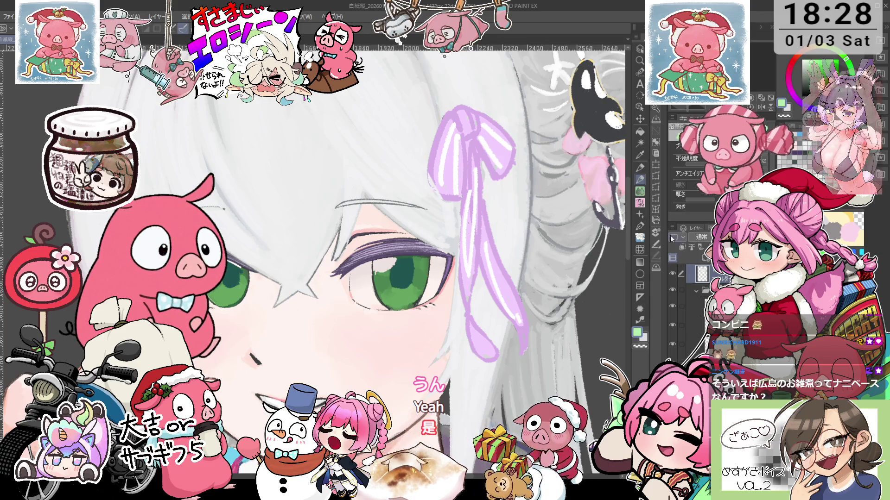
Step: Select the eye layer, then the Dodge layer, and choose a brighter green for the eyes
key("o")
left_click(399, 294)
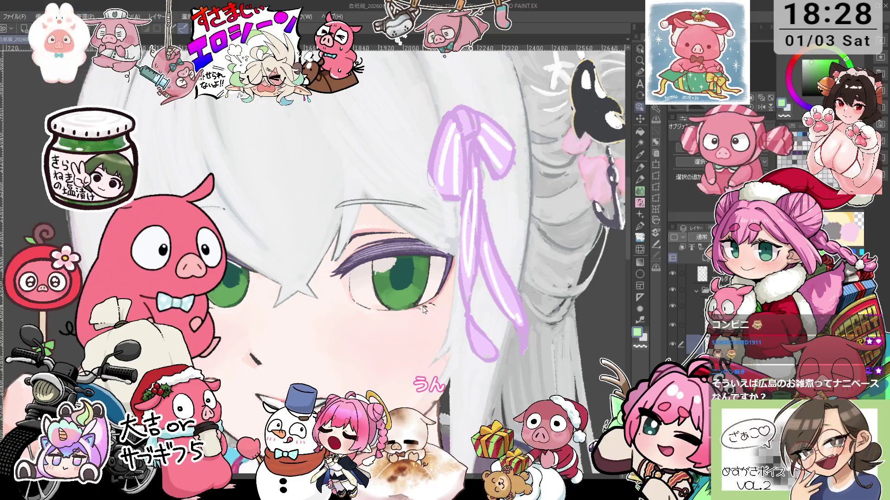
key("p")
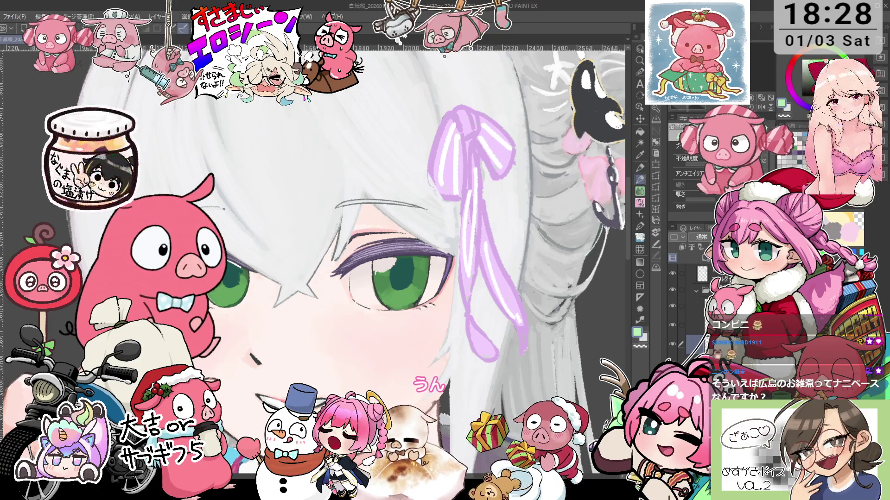
left_click(699, 325)
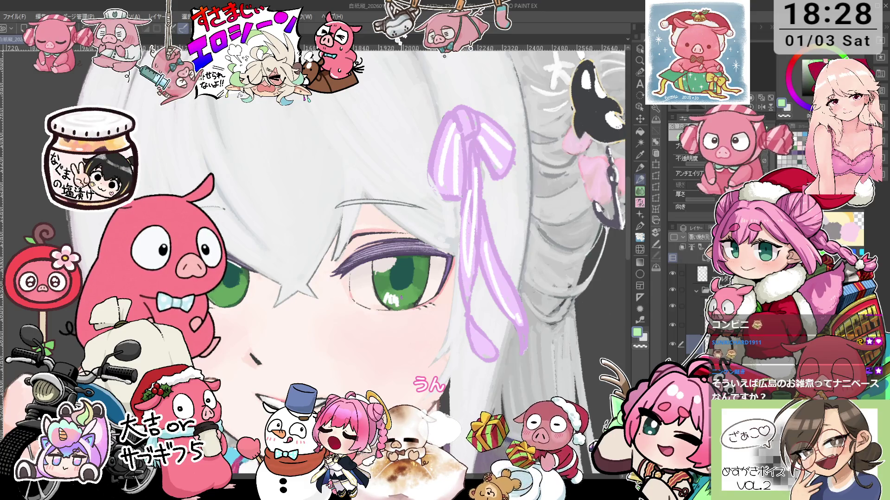
left_click(399, 284, "alt")
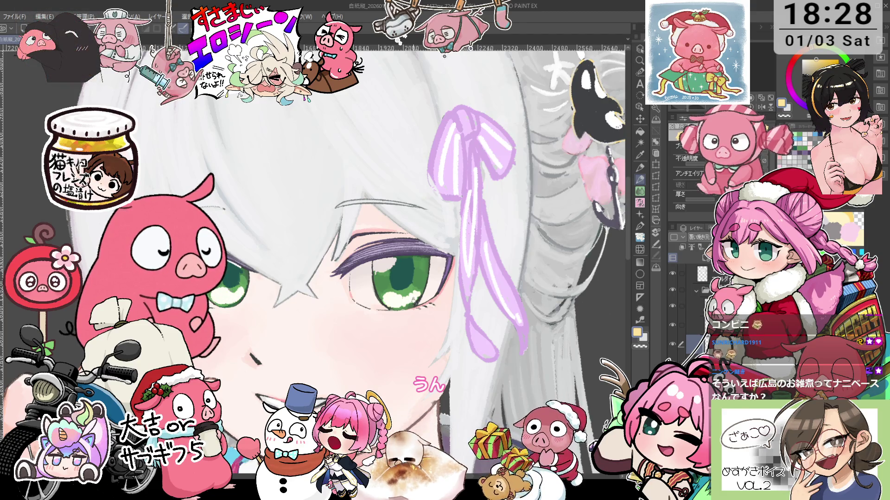
key("p")
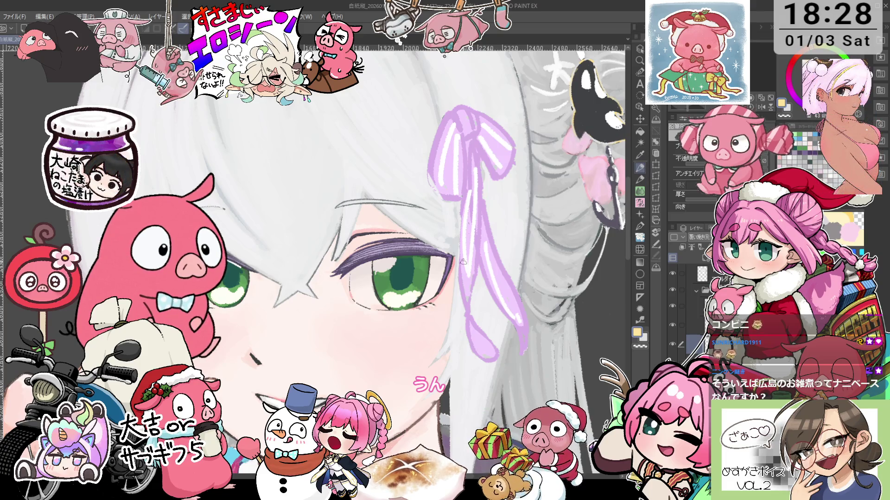
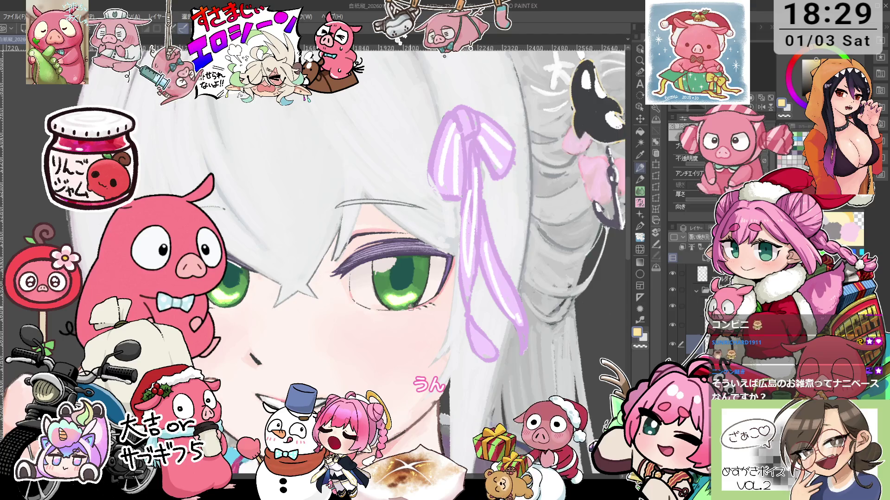
Step: Zoom in close on the green eye and eyedrop white from the hair as the drawing colour
scroll(415, 306, "down", 2)
scroll(415, 306, "down", 1)
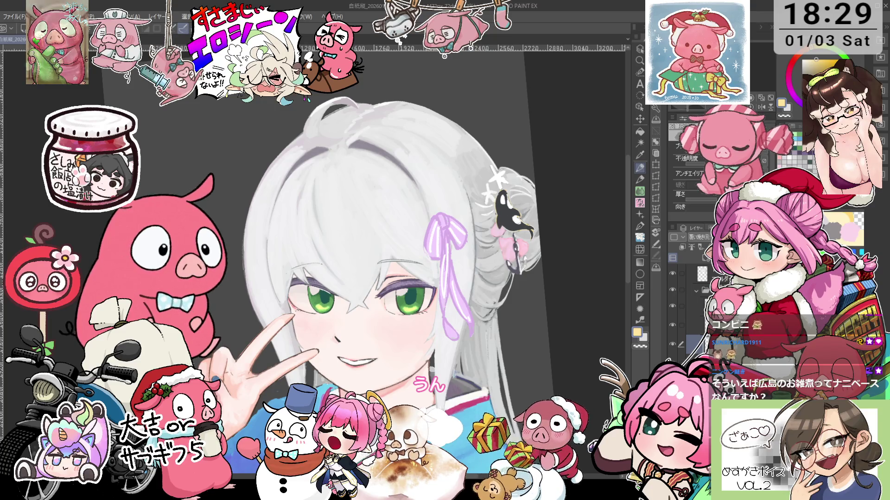
scroll(330, 267, "down", 1)
scroll(408, 292, "up", 1)
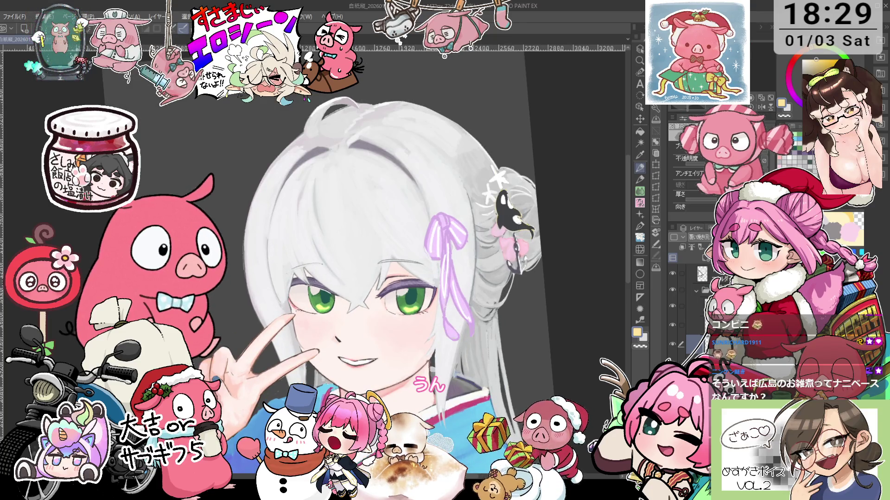
scroll(408, 292, "up", 2)
scroll(408, 292, "up", 1)
scroll(407, 292, "up", 2)
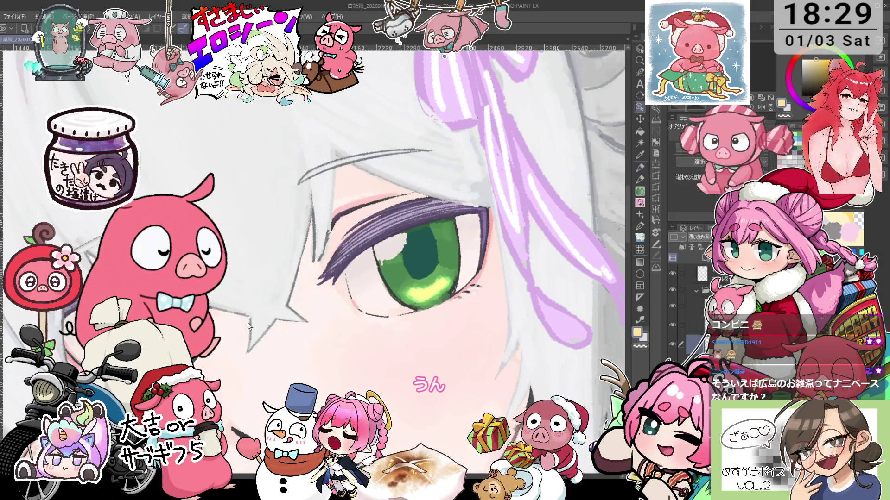
scroll(190, 296, "up", 1)
key("i")
mouse_move(491, 224)
left_mouse_down()
mouse_move(465, 214)
mouse_move(592, 124)
left_mouse_up()
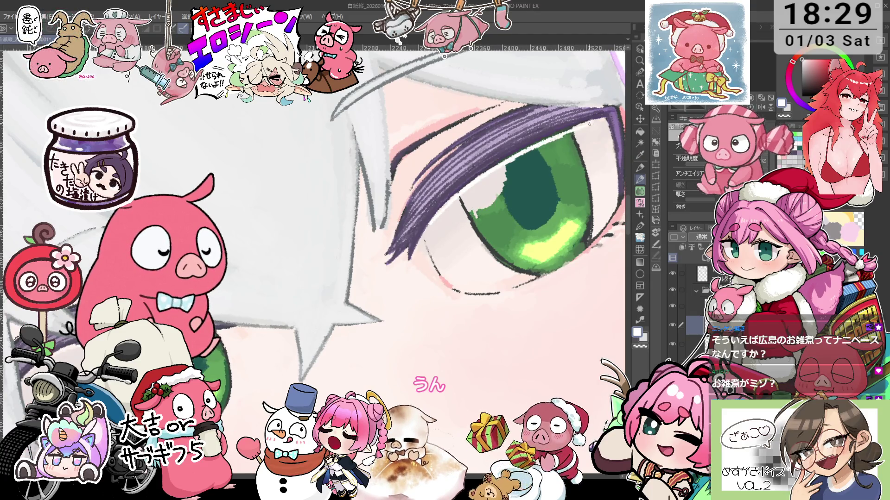
scroll(562, 244, "down", 3)
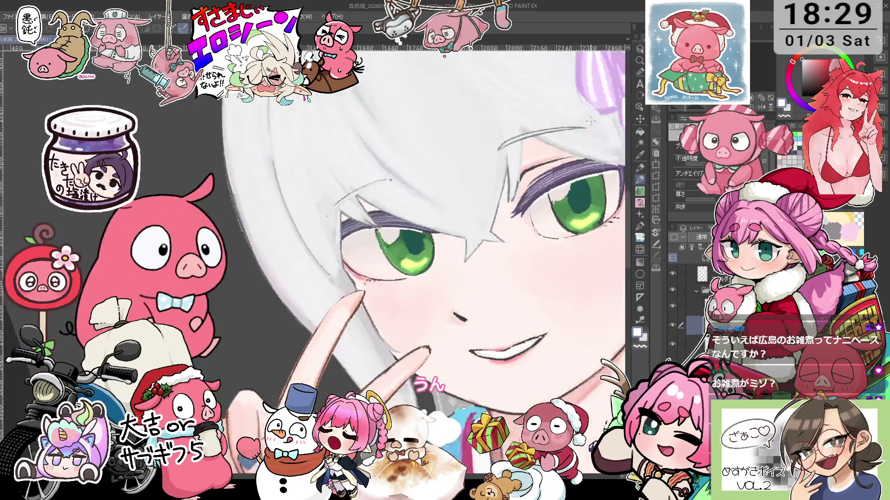
left_click_drag(562, 244, 469, 278)
scroll(510, 301, "up", 3)
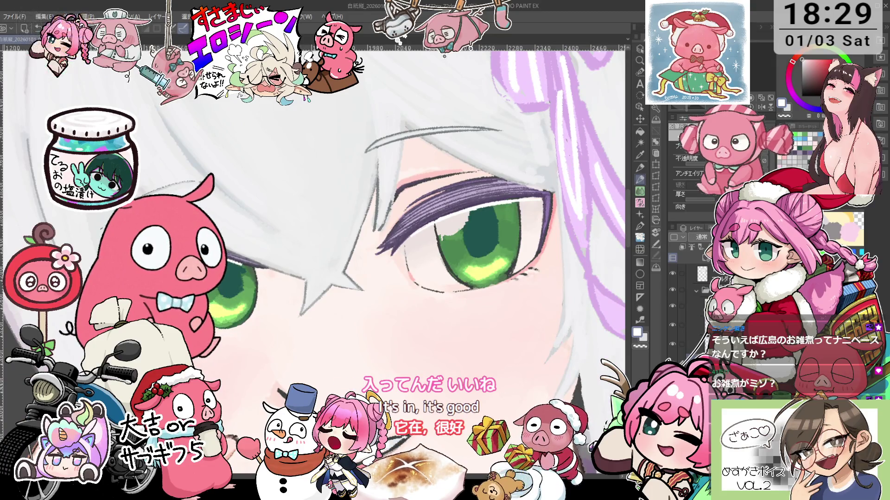
Step: Sample the green of the iris with the Eyedropper
scroll(448, 225, "up", 2)
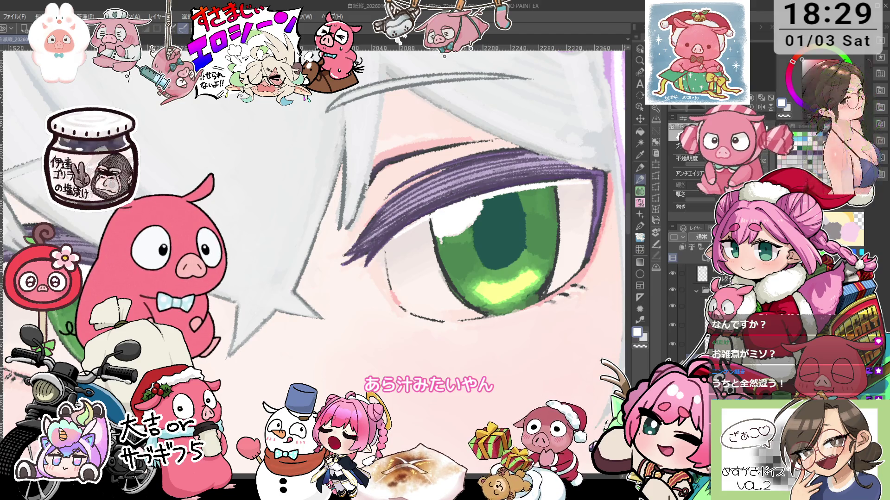
scroll(526, 200, "down", 2)
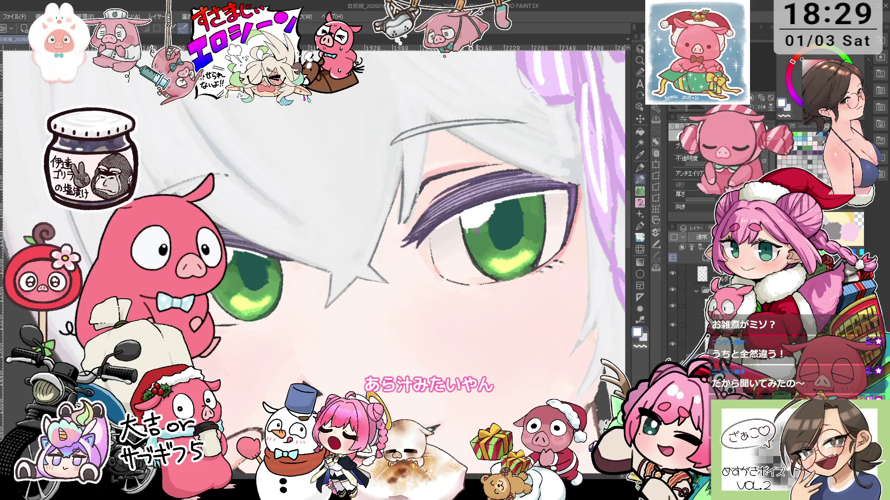
scroll(476, 230, "up", 2)
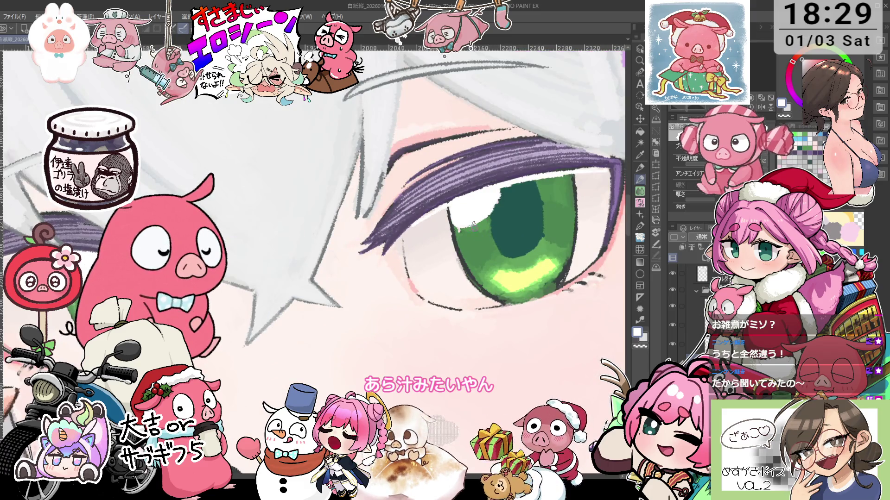
left_click(475, 225, "alt")
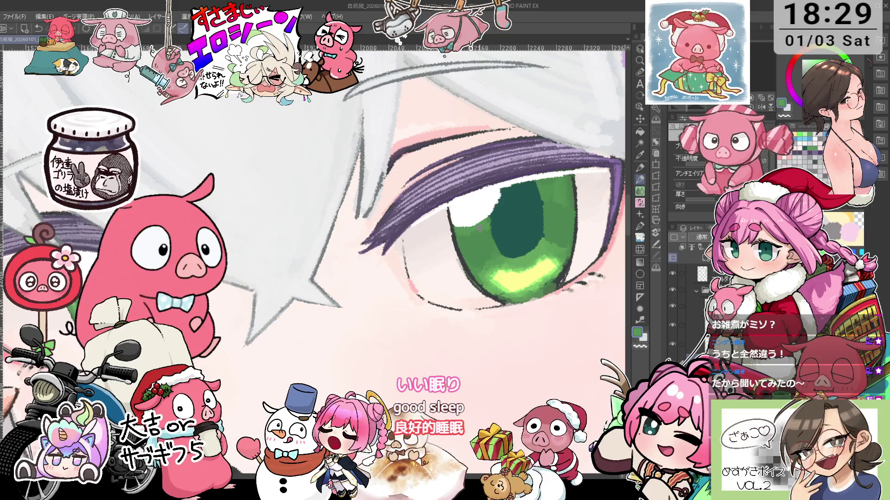
Step: Choose a purple from the colour wheel as the drawing colour
scroll(498, 223, "down", 1)
scroll(519, 242, "down", 2)
scroll(509, 260, "up", 2)
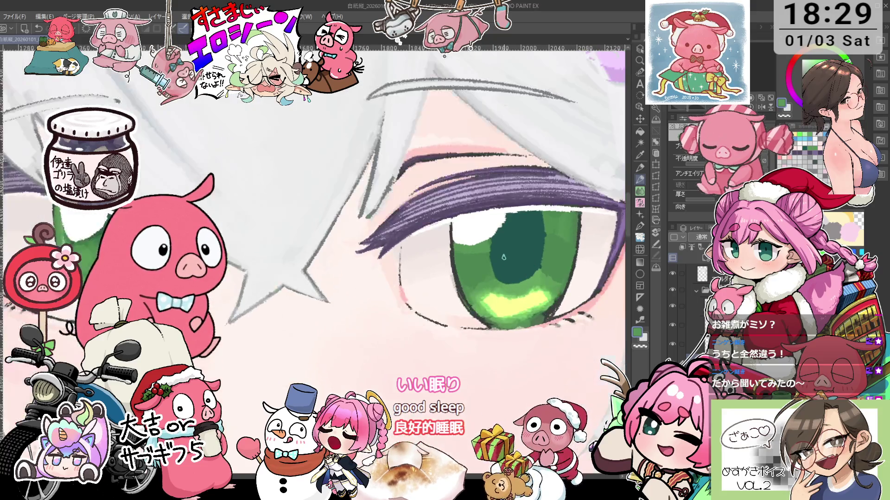
scroll(536, 255, "down", 2)
left_click(807, 107)
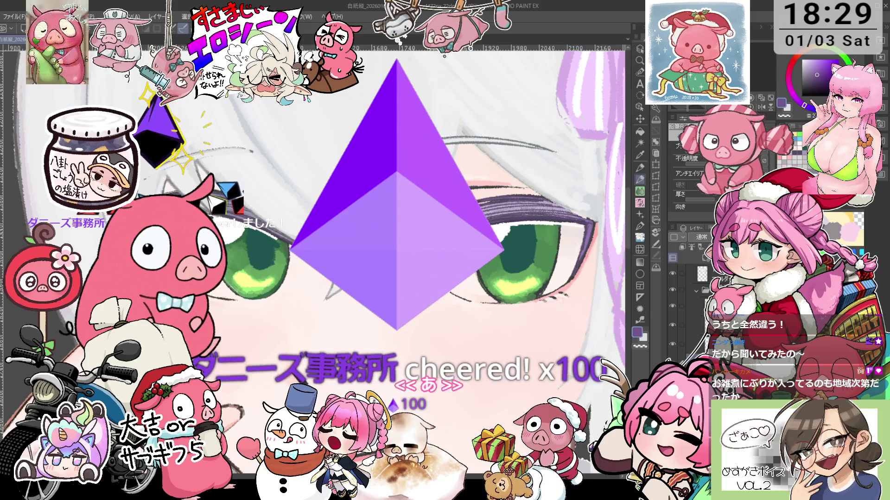
Step: Load the Pencil with a dark teal eyedropped from the iris and zoom onto the eye
key("o")
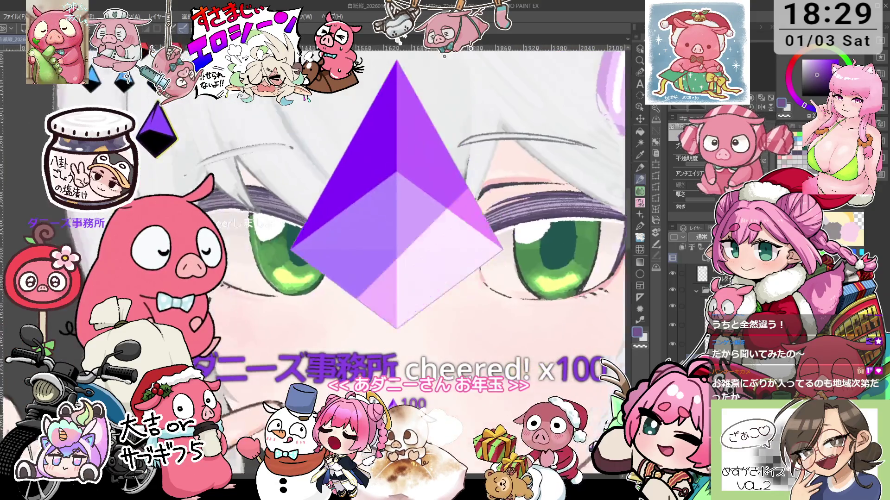
key("p")
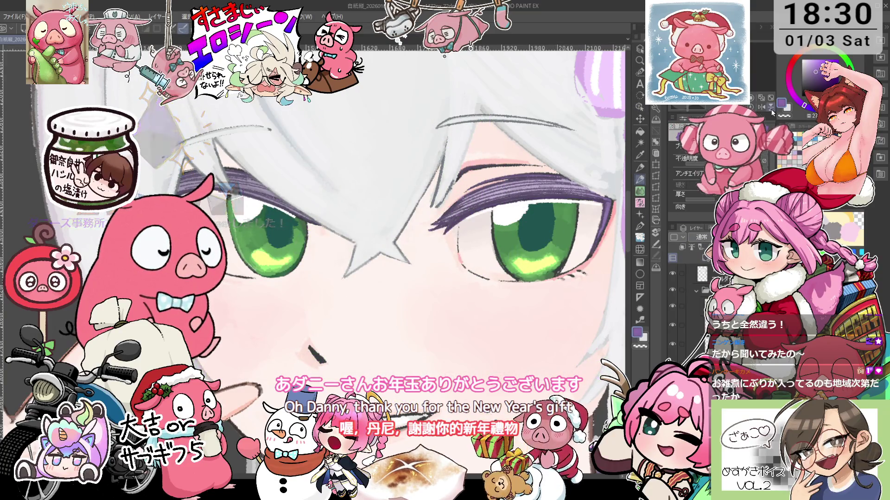
key("i")
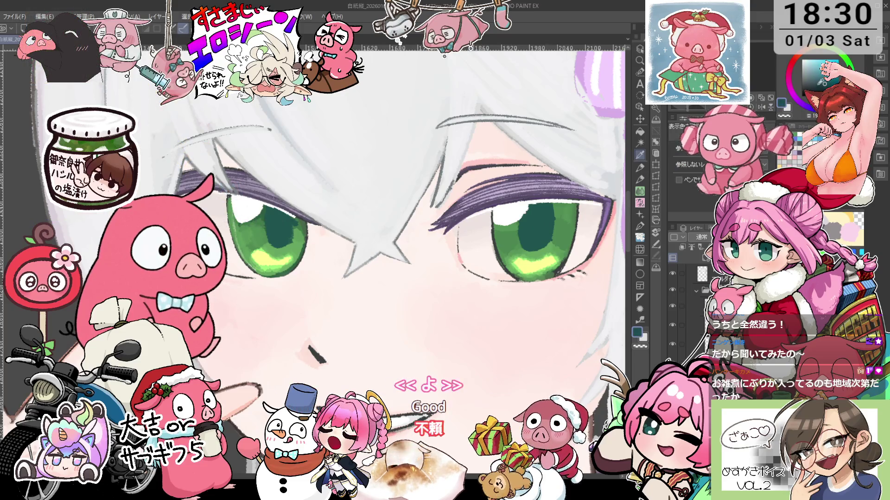
key("p")
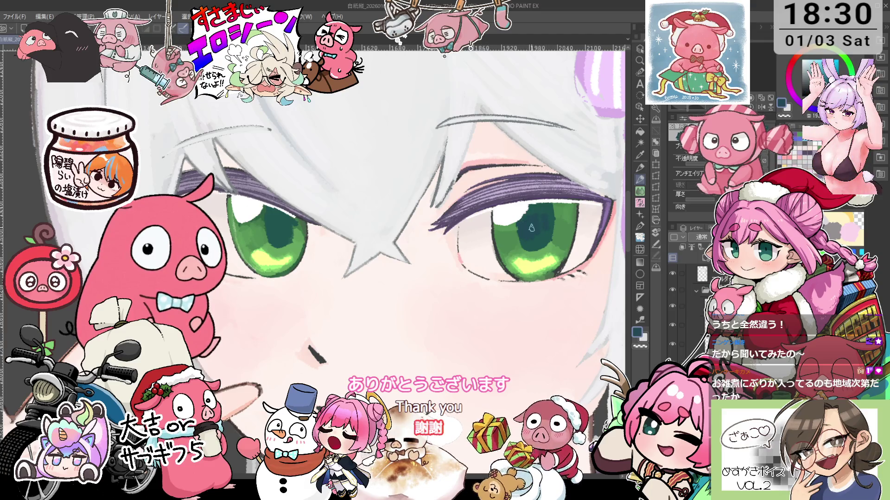
scroll(515, 229, "up", 2)
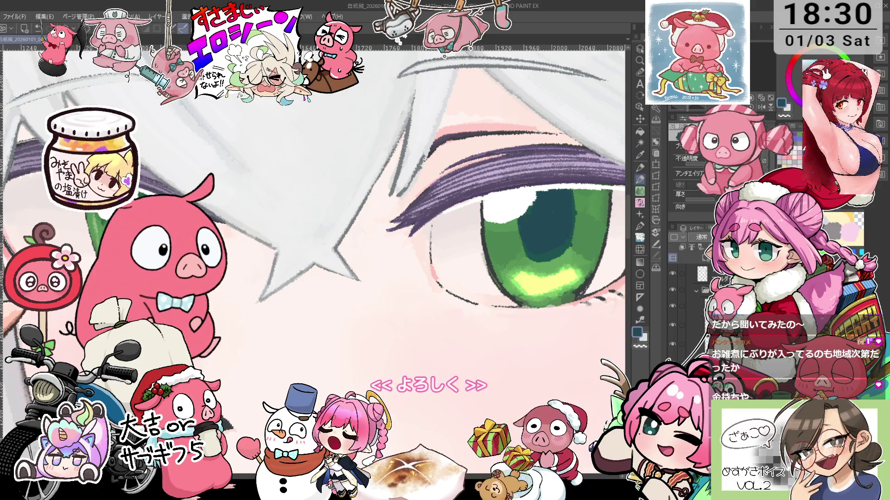
scroll(197, 209, "down", 3)
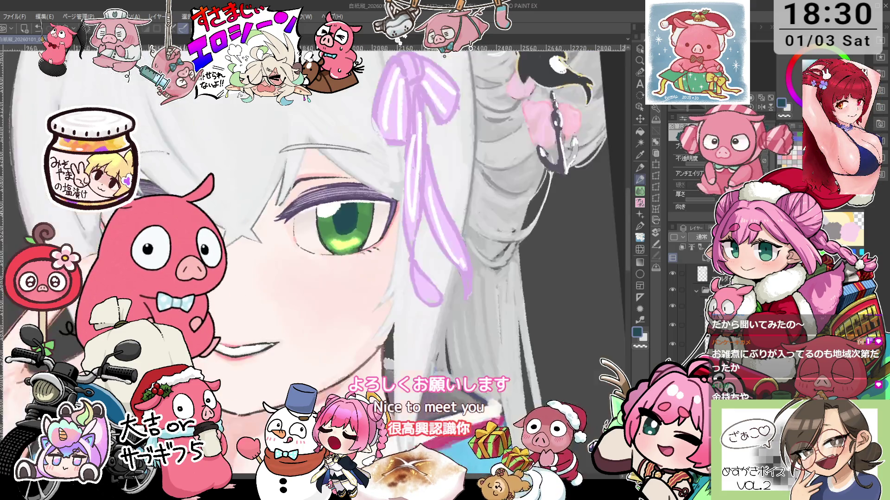
scroll(335, 214, "down", 1)
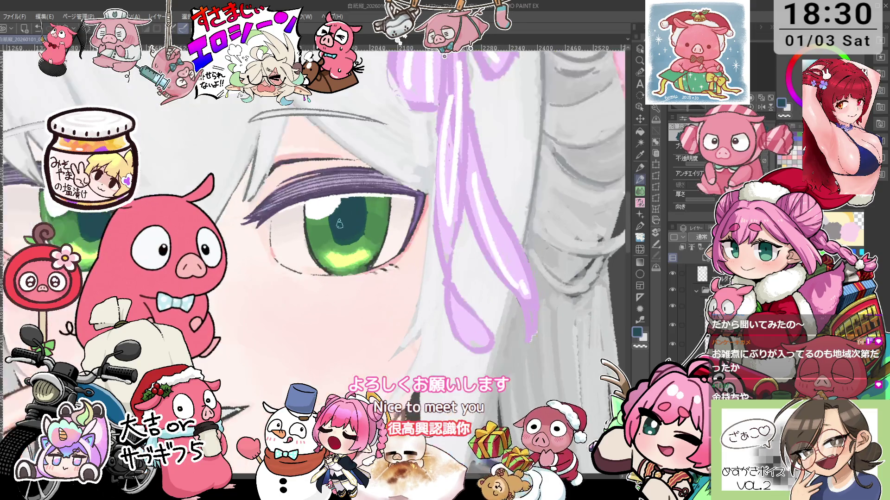
scroll(343, 228, "down", 1)
left_click_drag(381, 242, 482, 190)
left_click_drag(371, 297, 360, 285)
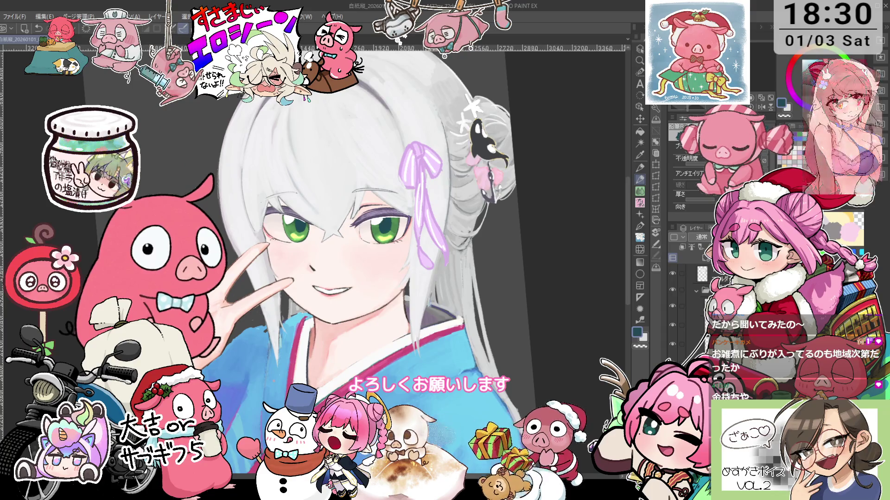
scroll(404, 260, "down", 1)
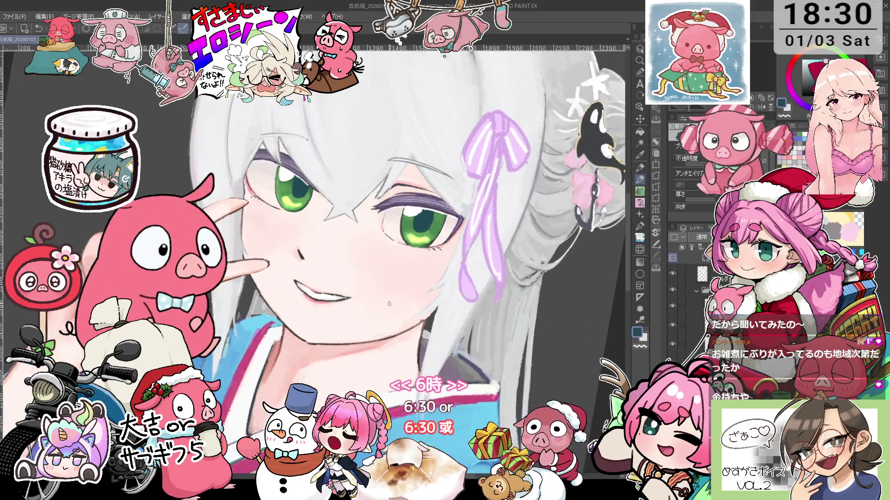
scroll(403, 260, "down", 1)
key("ctrl+@")
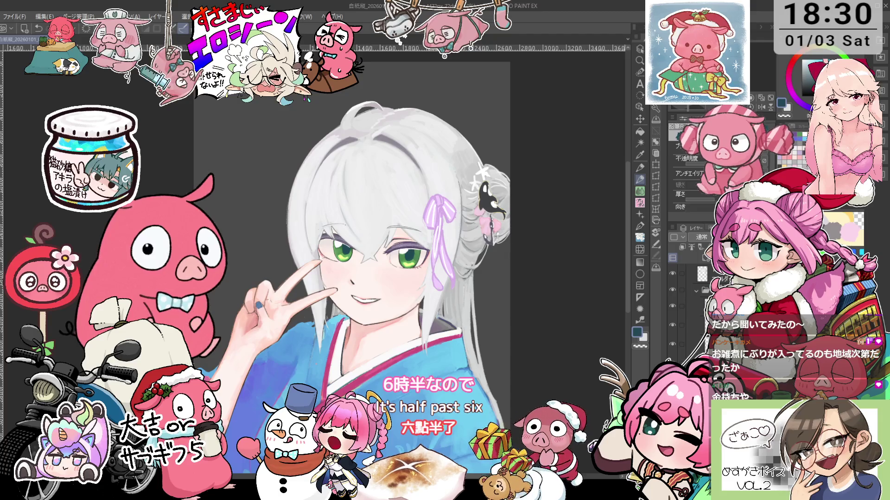
scroll(403, 260, "up", 1)
scroll(403, 260, "up", 1)
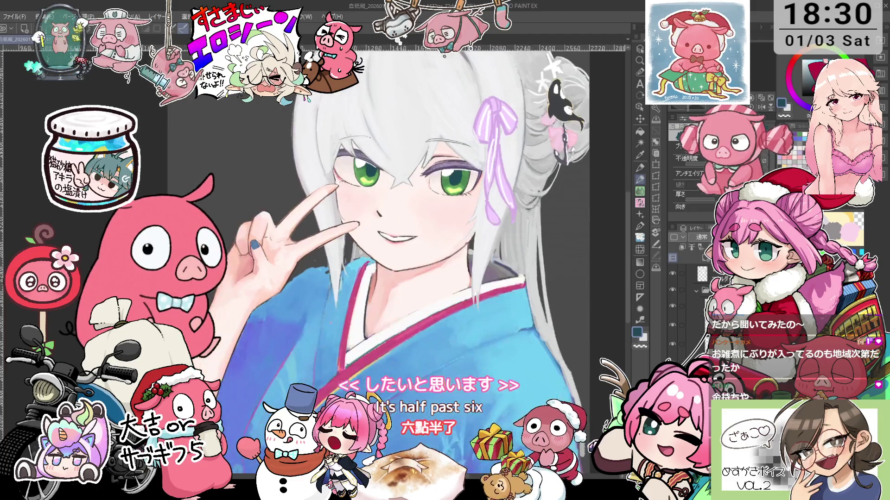
scroll(485, 260, "down", 1)
scroll(486, 259, "up", 1)
scroll(486, 259, "down", 1)
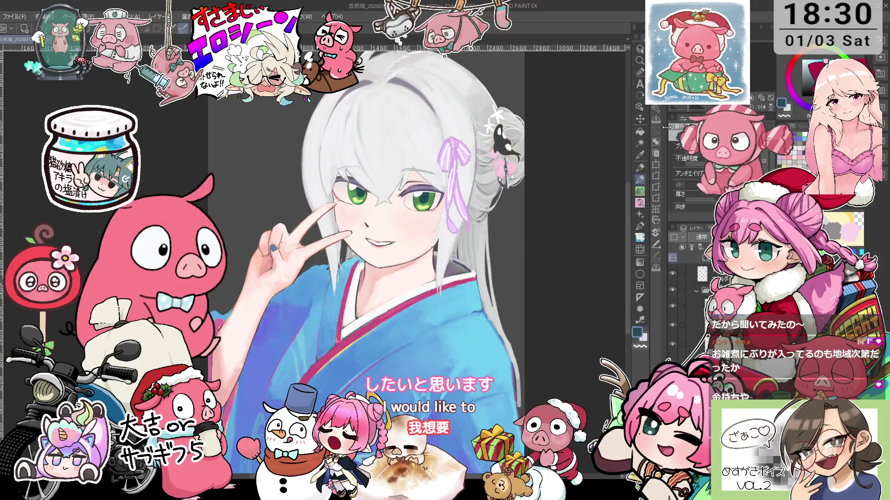
scroll(366, 254, "down", 2)
scroll(366, 254, "down", 1)
scroll(366, 254, "down", 1)
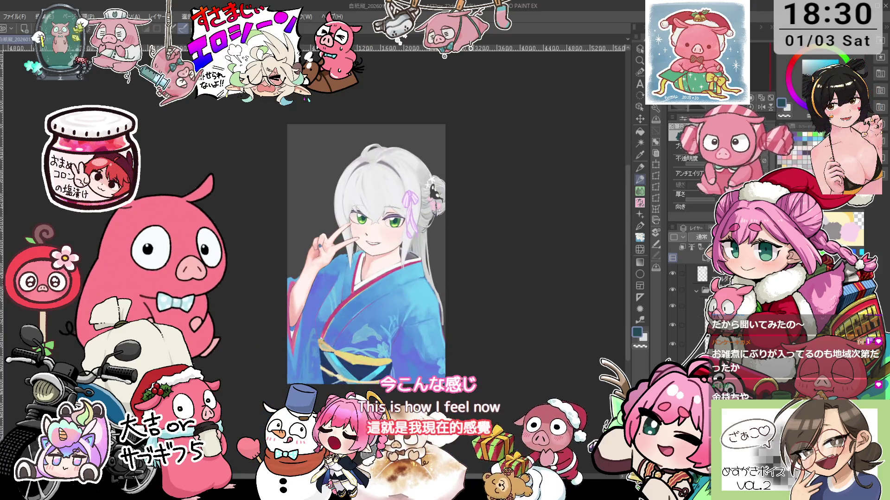
scroll(367, 254, "up", 2)
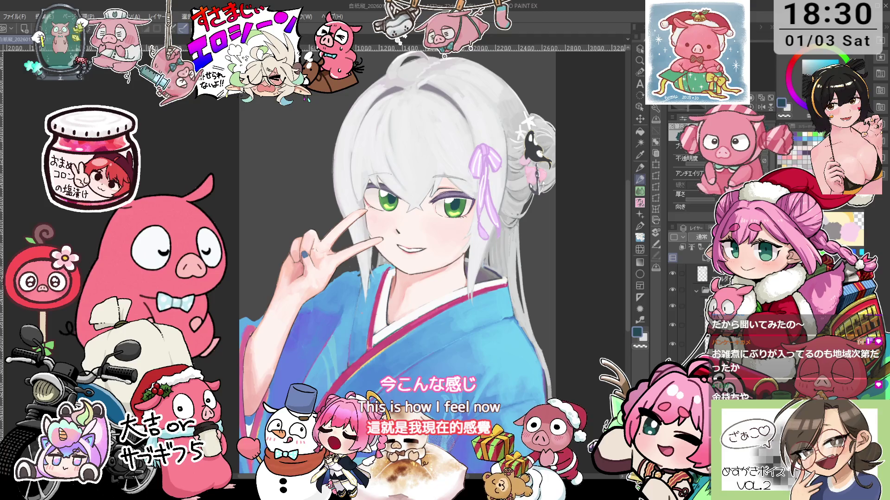
scroll(338, 238, "up", 1)
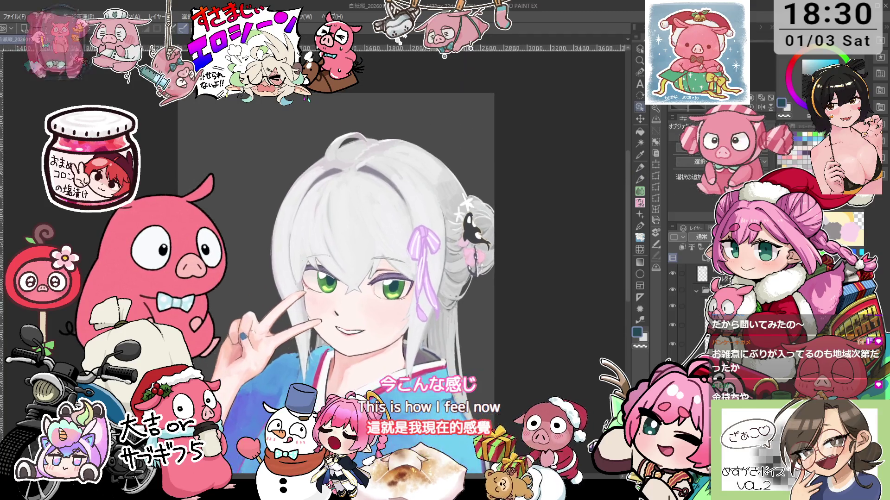
scroll(338, 238, "down", 1)
scroll(310, 296, "up", 1)
scroll(310, 296, "up", 1)
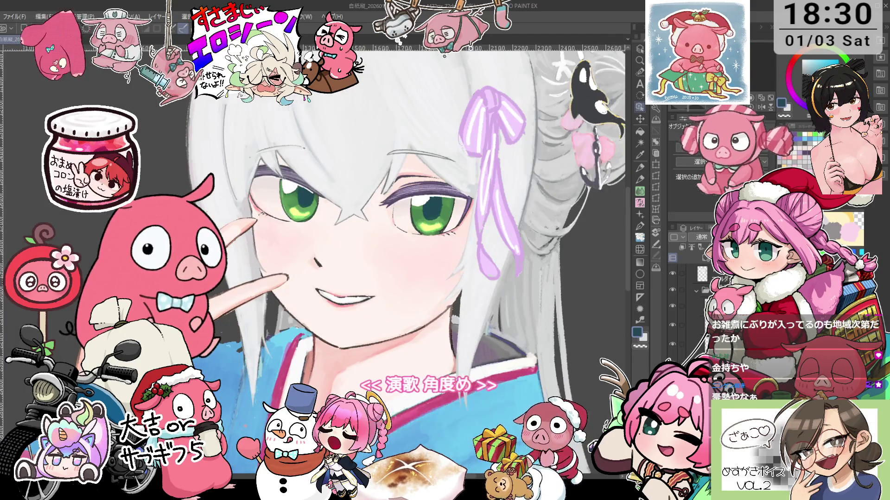
scroll(310, 296, "up", 1)
scroll(310, 297, "up", 1)
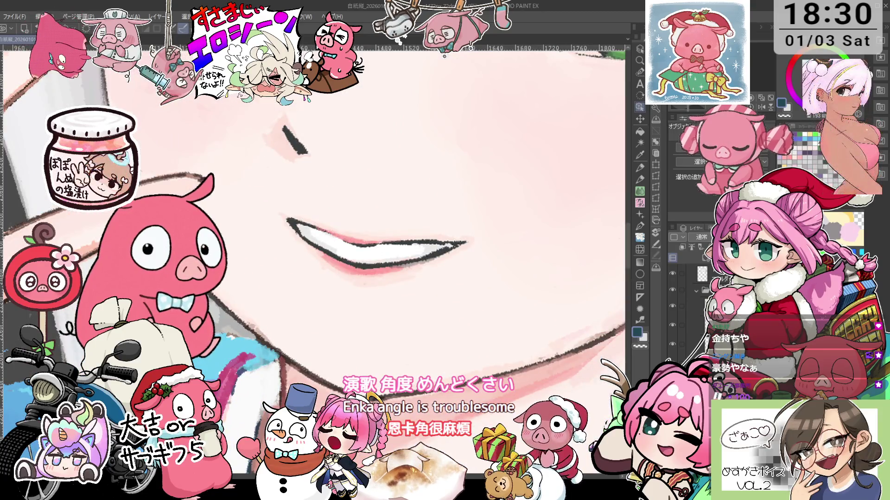
scroll(315, 271, "down", 2)
scroll(278, 269, "up", 1)
scroll(278, 268, "up", 1)
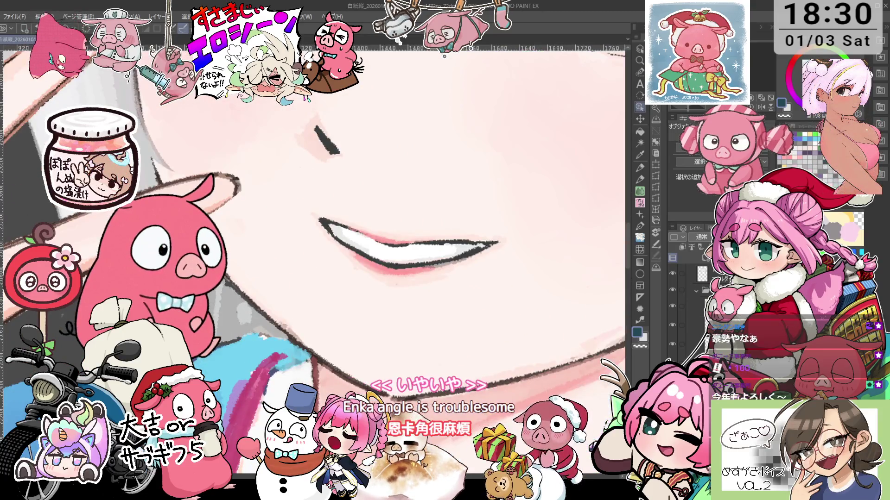
key("p")
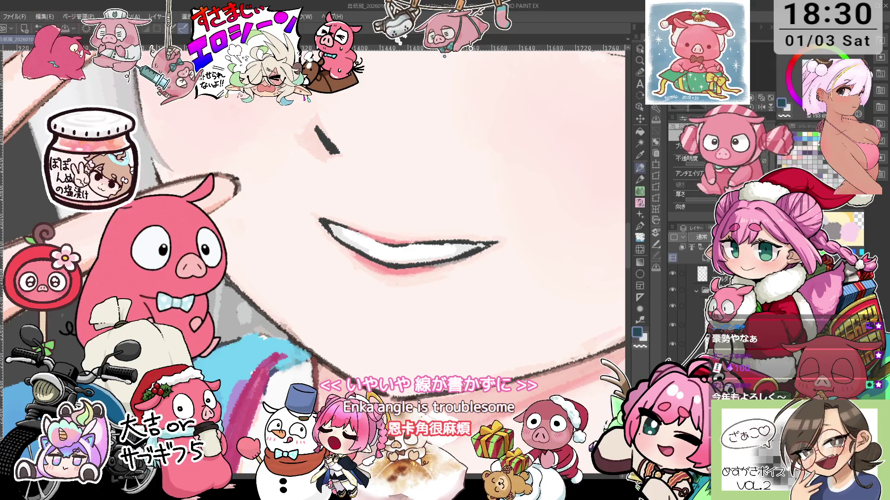
key("o")
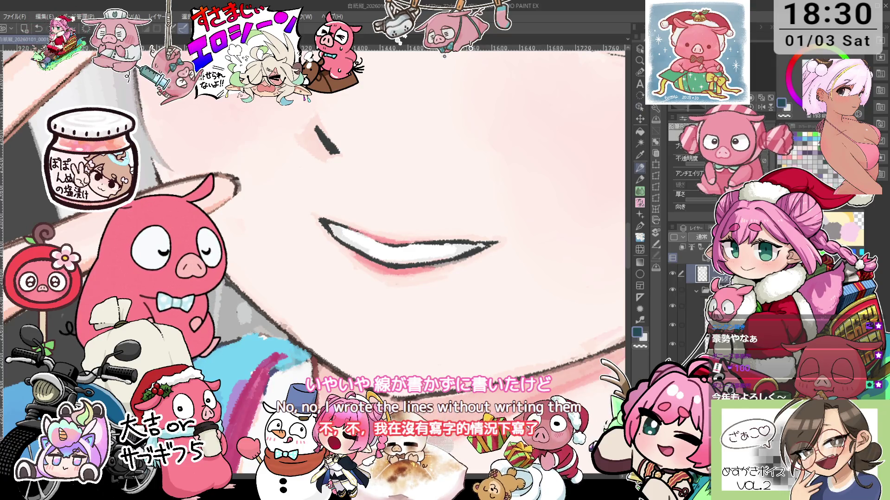
scroll(315, 259, "down", 2)
scroll(315, 260, "up", 1)
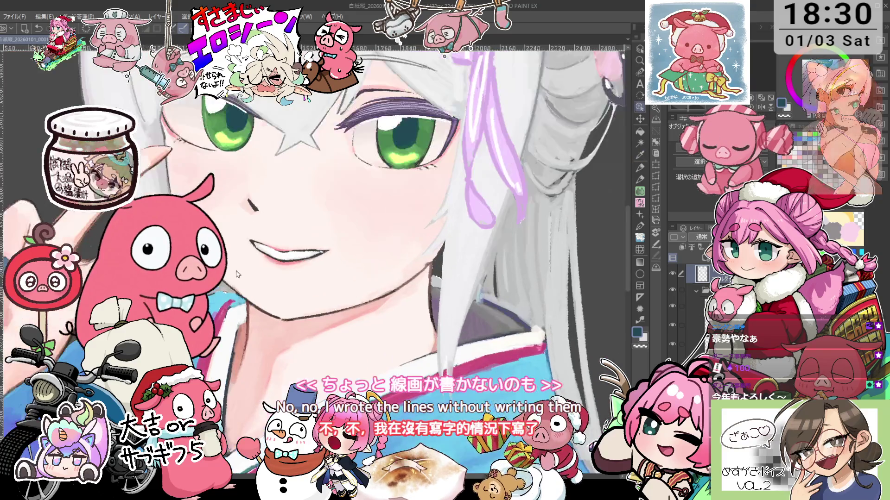
scroll(185, 269, "up", 1)
key("p")
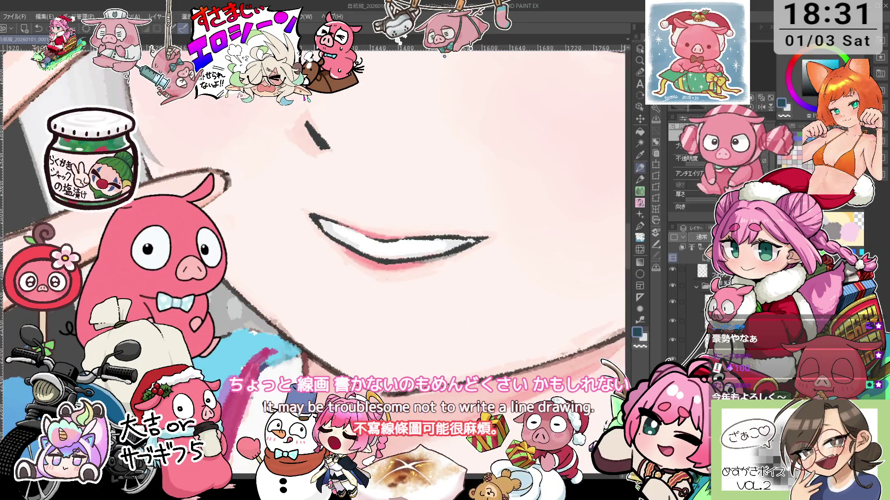
scroll(223, 281, "down", 2)
scroll(315, 259, "down", 2)
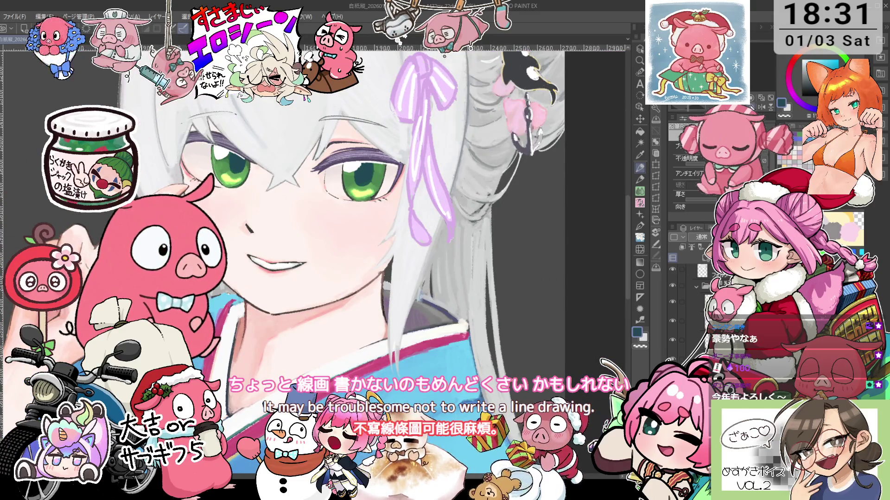
scroll(371, 259, "down", 2)
scroll(371, 260, "down", 1)
scroll(371, 259, "down", 1)
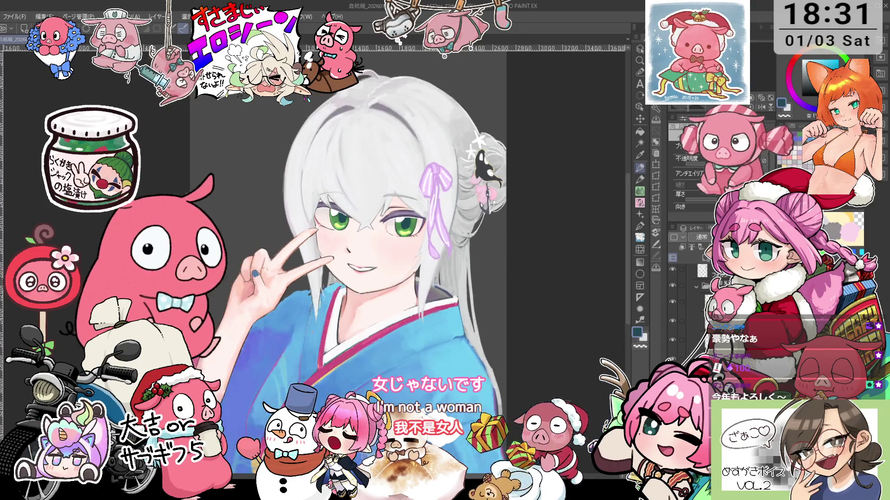
scroll(371, 259, "down", 1)
scroll(371, 259, "down", 1)
scroll(380, 260, "down", 1)
scroll(380, 259, "up", 1)
left_click_drag(380, 259, 390, 171)
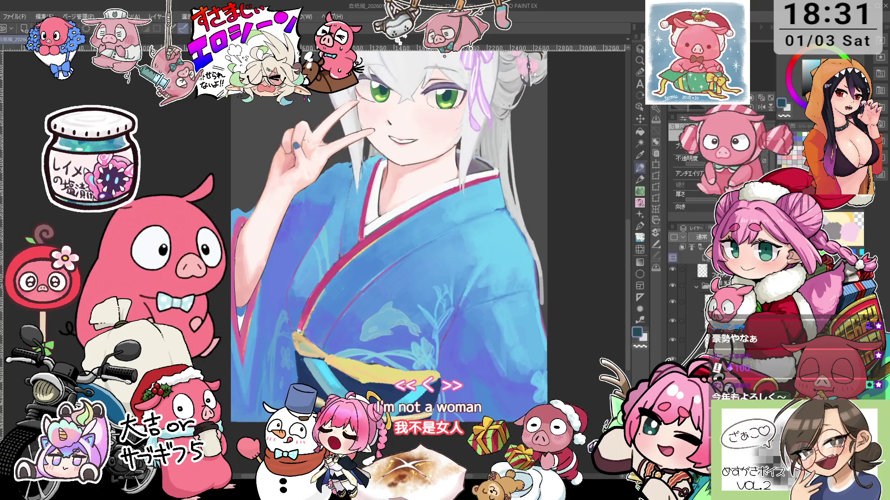
scroll(307, 329, "up", 3)
key("o")
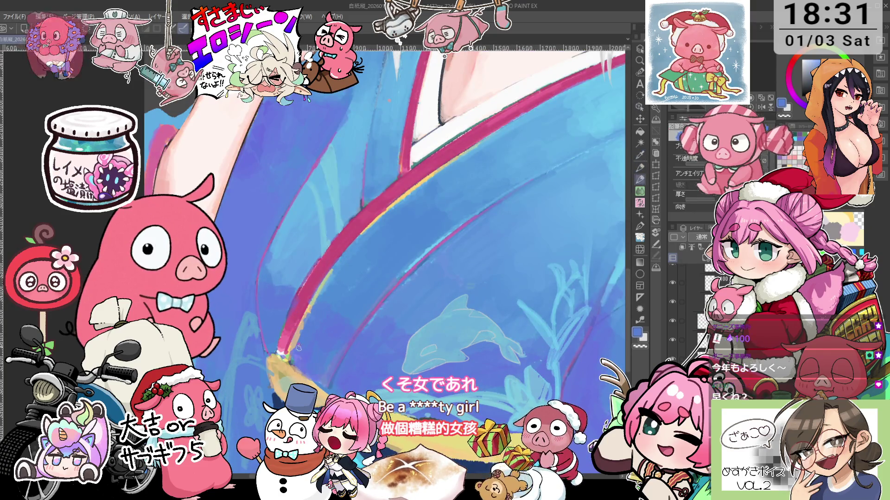
Step: Switch back to the Pencil sub-tool to draw on the hair and ribbon
key("p")
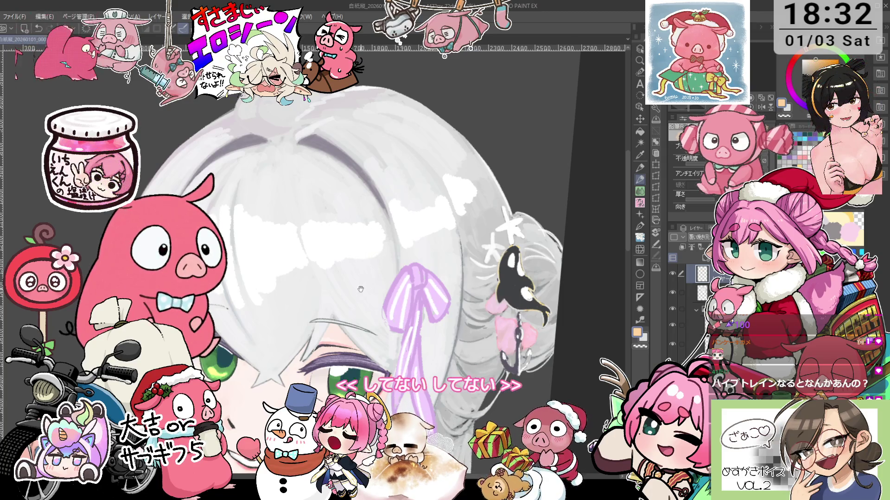
Step: Rotate the canvas, swap between blending brush and pencil, then reset the rotation upright
left_click_drag(360, 289, 241, 210)
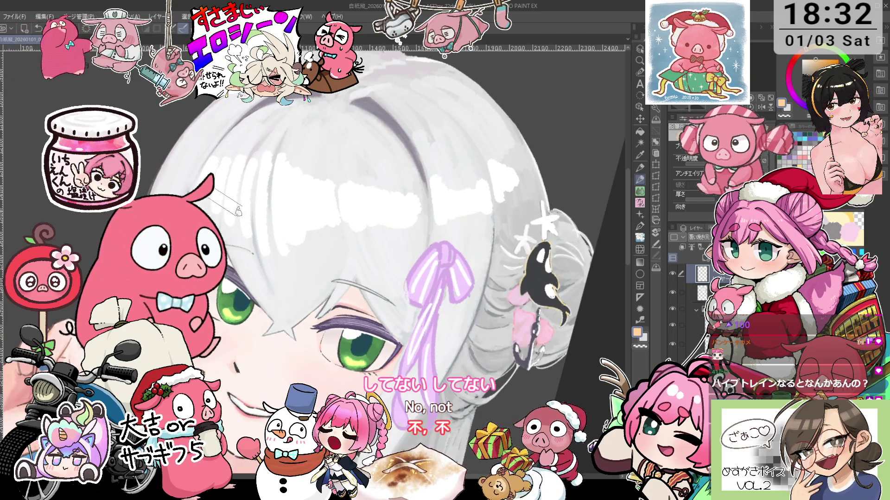
key("b")
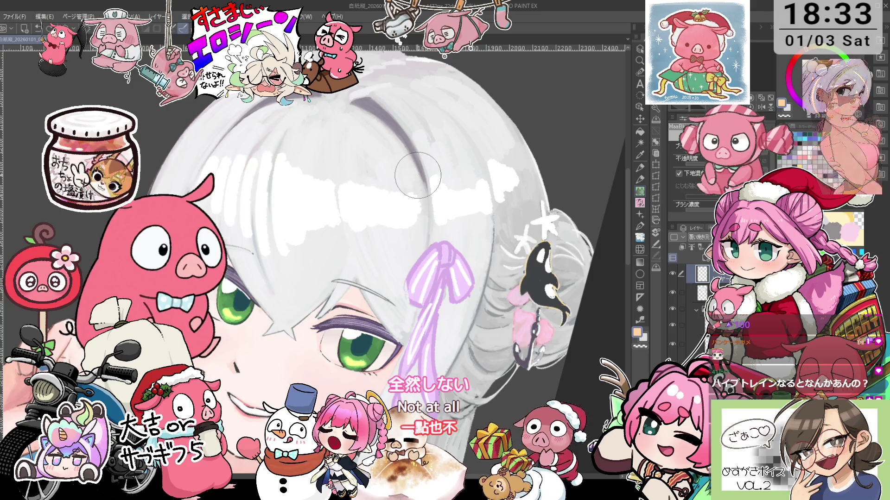
key("p")
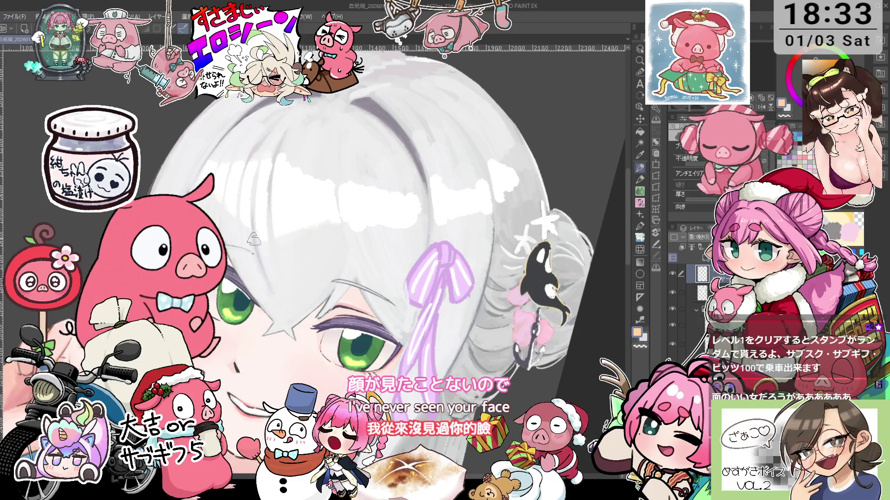
left_click_drag(255, 239, 320, 139)
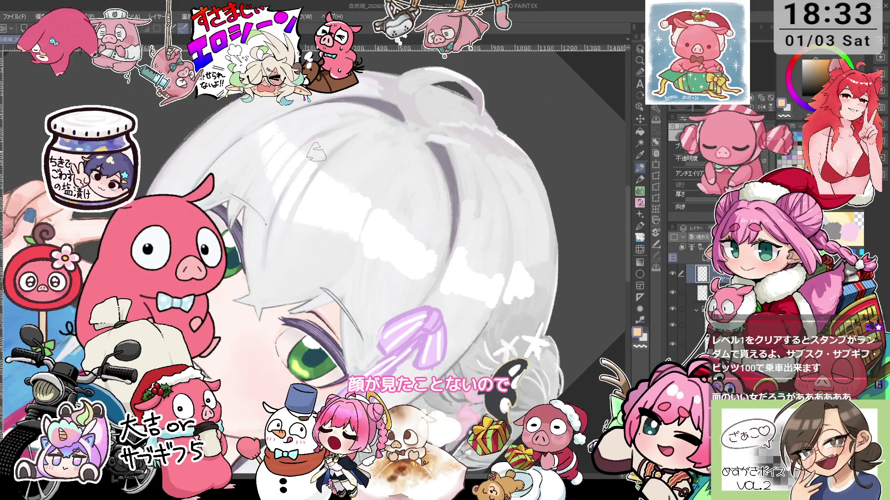
key("at")
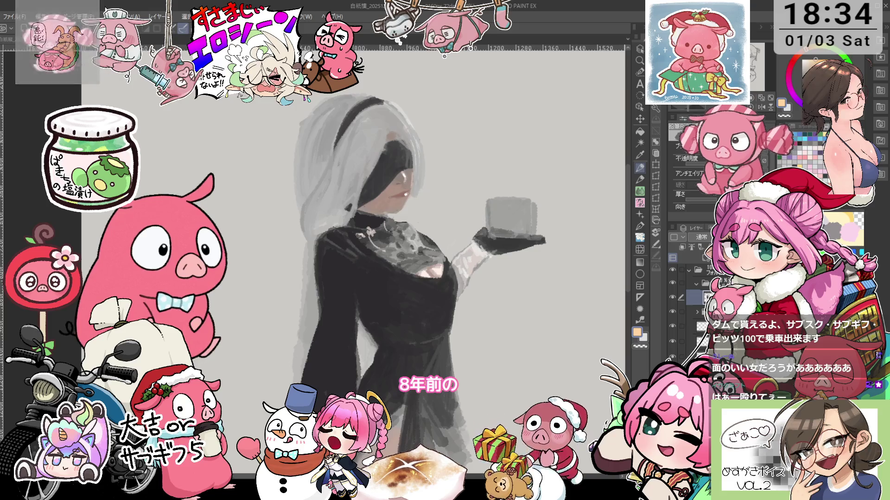
Step: Switch the document tab from the blindfolded painting back to the silver-haired girl
key("ctrl+Tab")
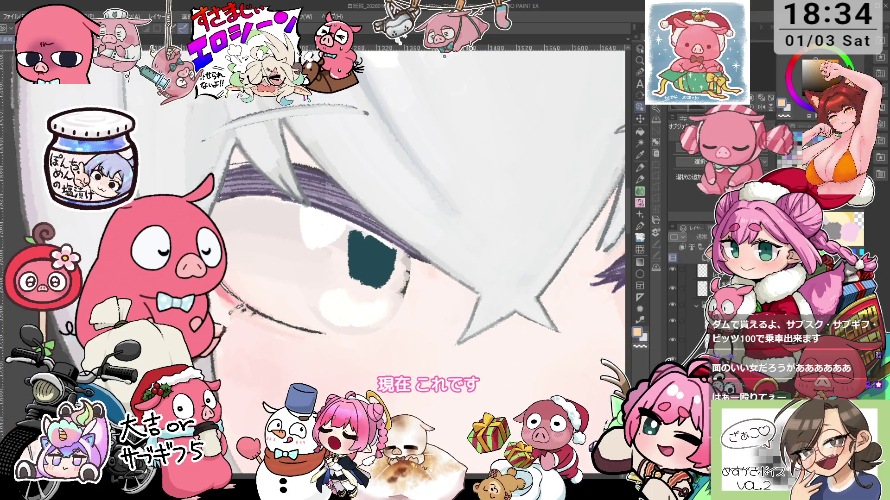
Step: Eyedrop a dark colour, tilt the canvas around the eye, then reset to an upright face view
key("i")
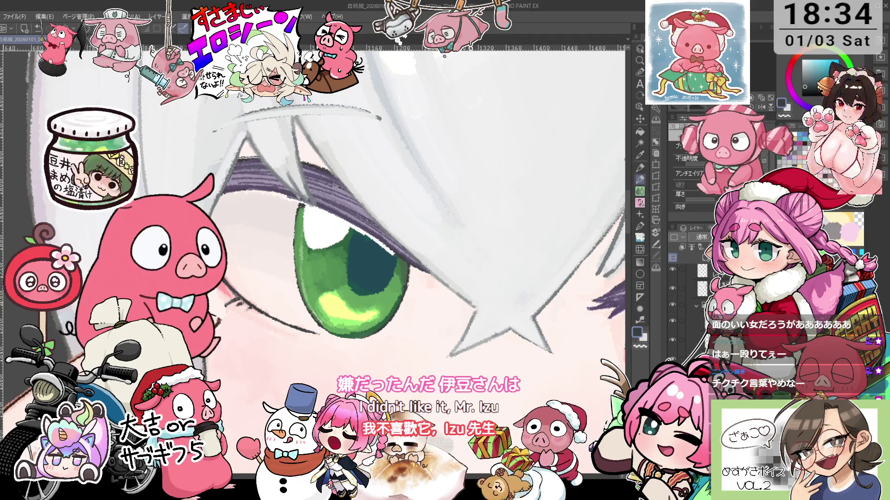
key("asciicircum")
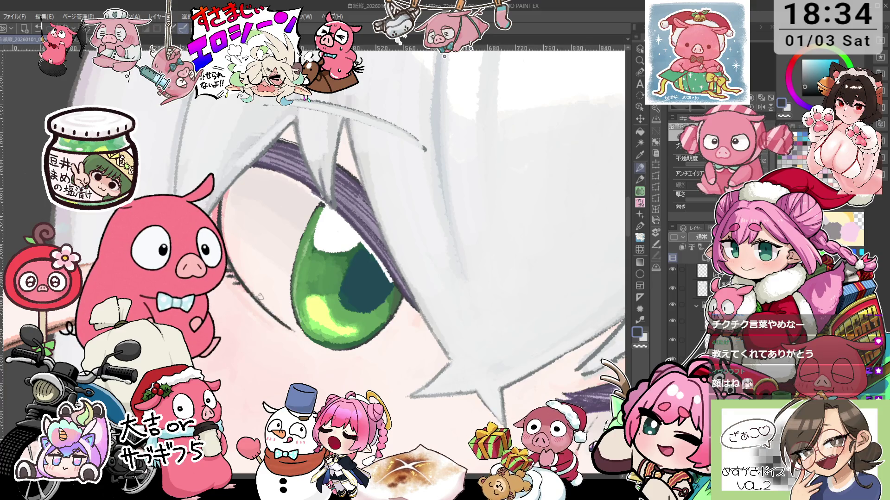
key("at")
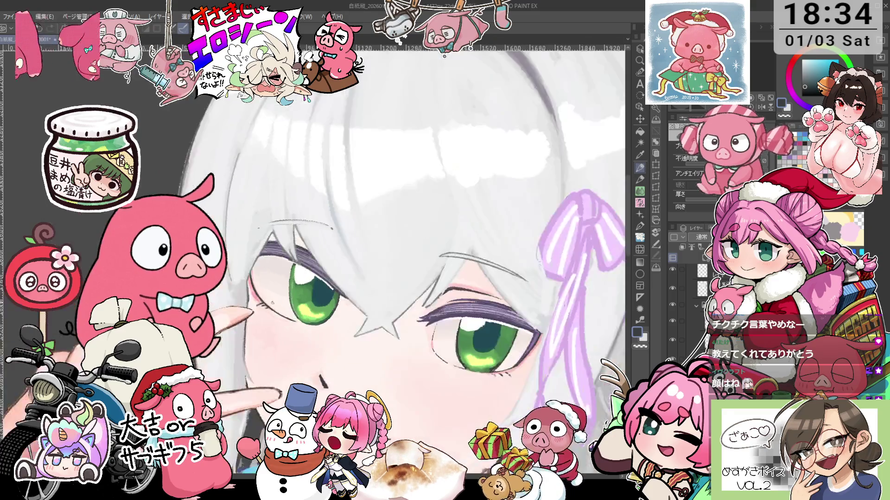
scroll(467, 321, "up", 1)
scroll(467, 320, "up", 1)
scroll(467, 320, "up", 1)
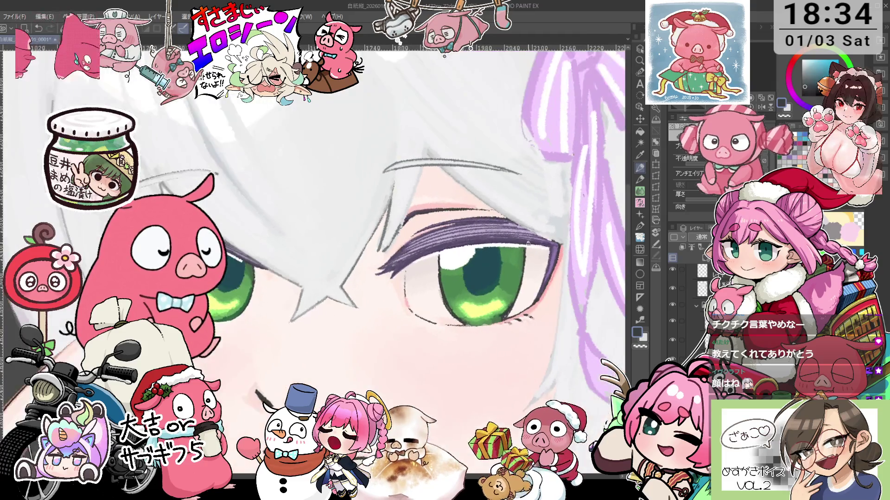
scroll(467, 321, "up", 1)
scroll(385, 320, "up", 1)
scroll(385, 320, "up", 1)
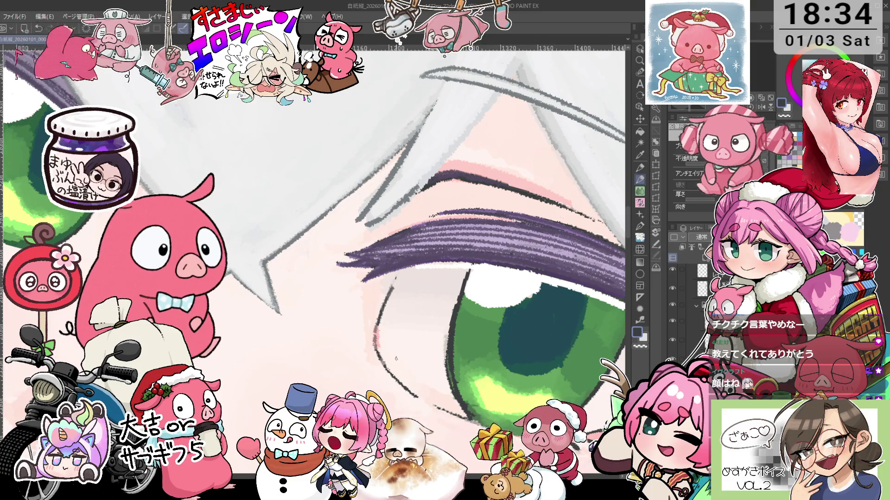
scroll(378, 325, "down", 2)
scroll(440, 398, "up", 1)
scroll(440, 399, "up", 1)
scroll(440, 399, "up", 1)
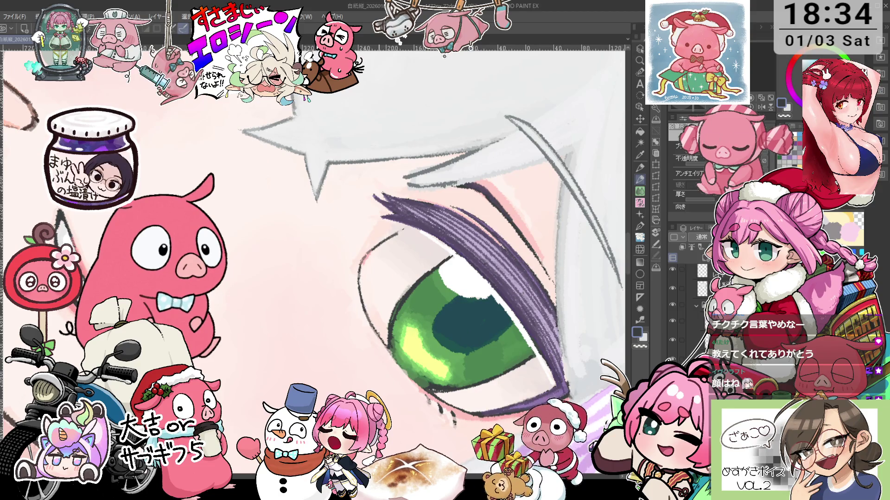
left_click_drag(414, 423, 345, 353)
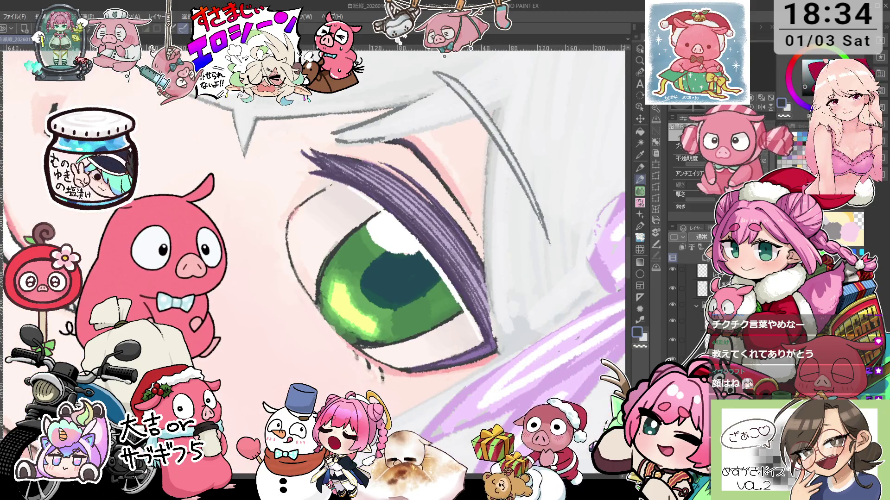
scroll(203, 378, "down", 1)
scroll(204, 378, "up", 1)
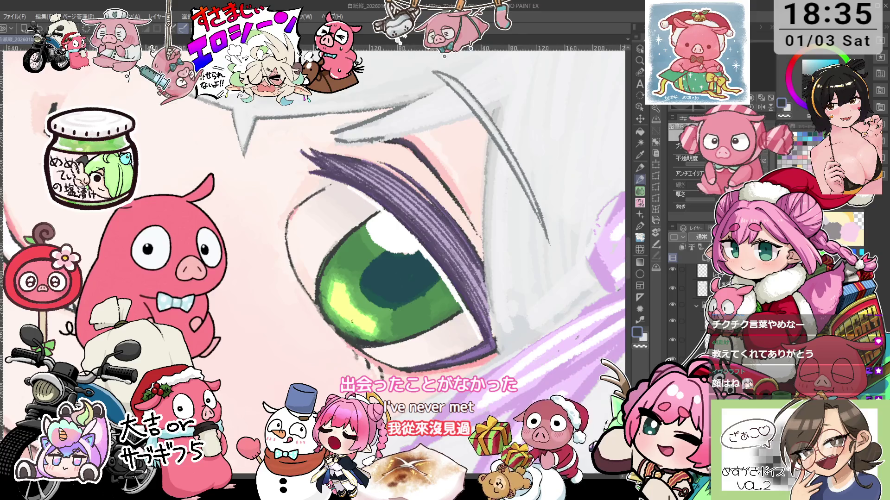
mouse_move(352, 321)
left_mouse_down()
mouse_move(379, 300)
mouse_move(333, 293)
left_mouse_up()
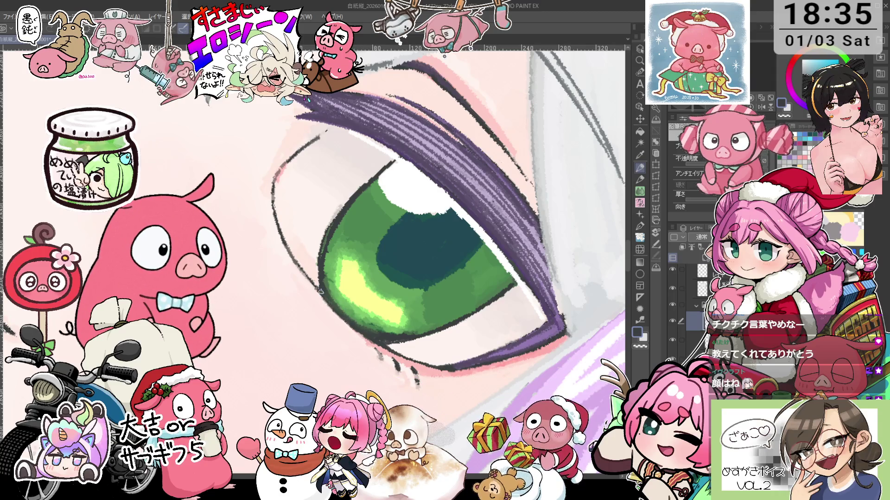
left_click_drag(333, 293, 324, 244)
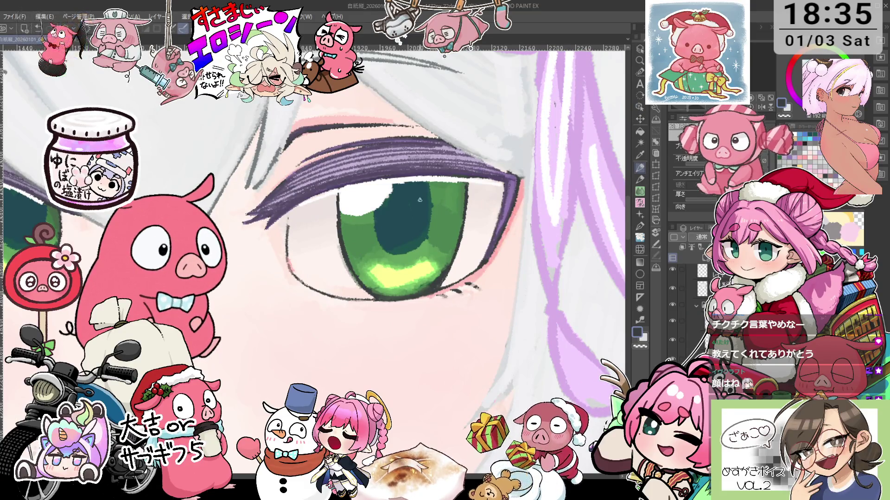
scroll(342, 260, "up", 3)
scroll(341, 262, "down", 1)
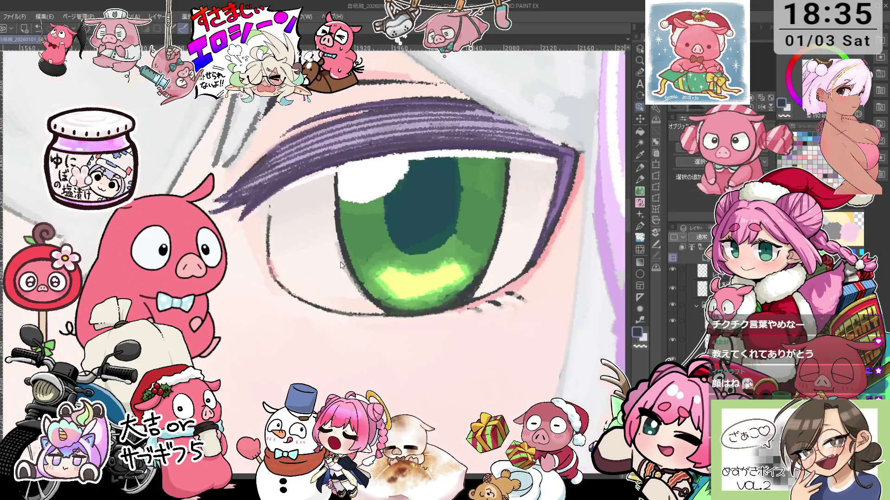
key("p")
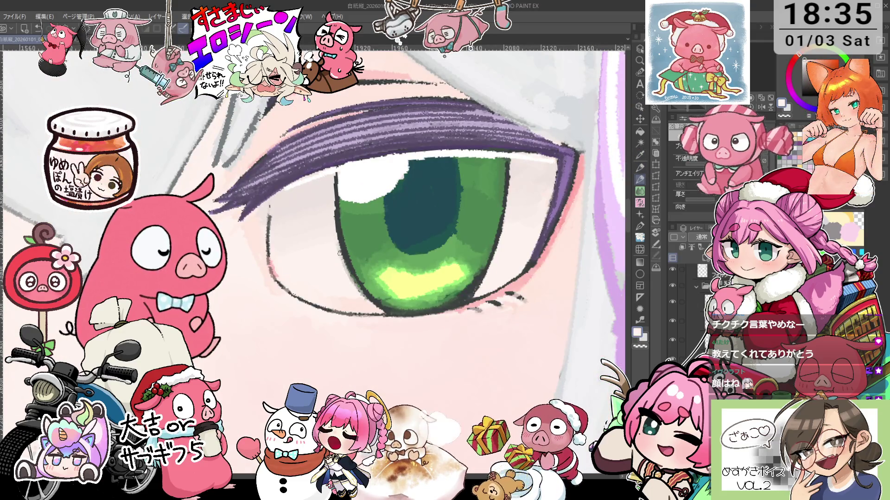
left_click_drag(339, 251, 421, 157)
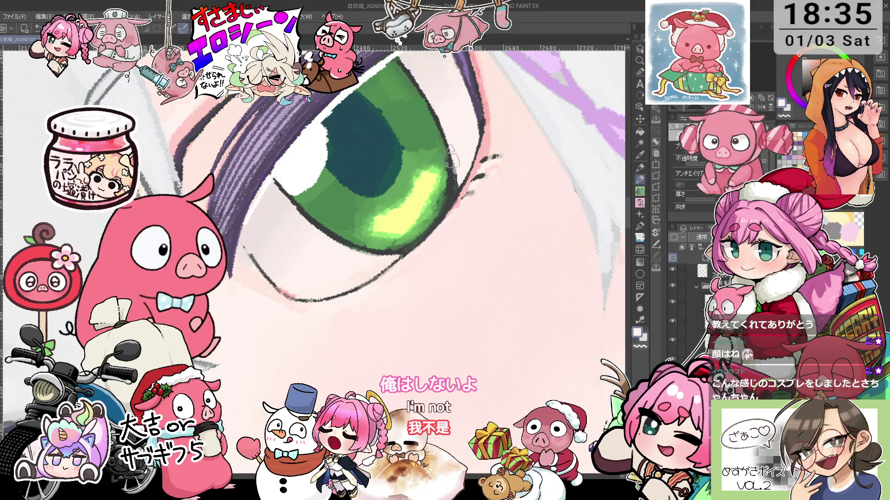
scroll(377, 239, "down", 5)
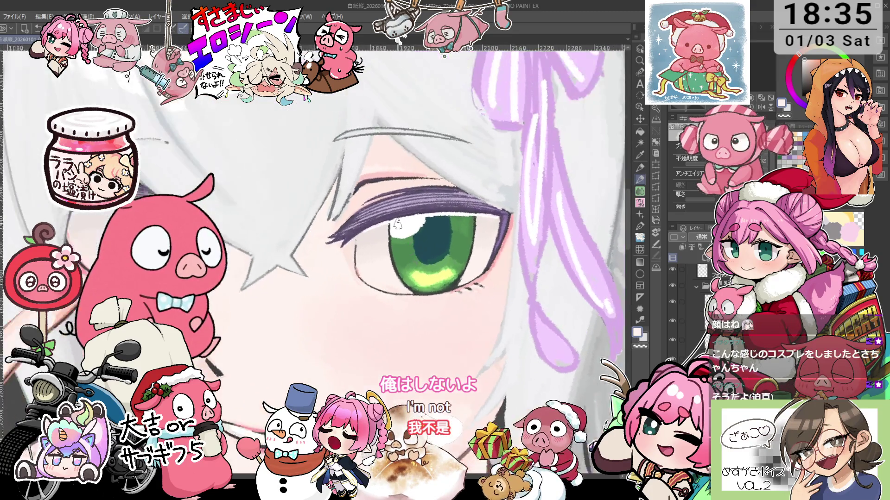
scroll(389, 240, "down", 3)
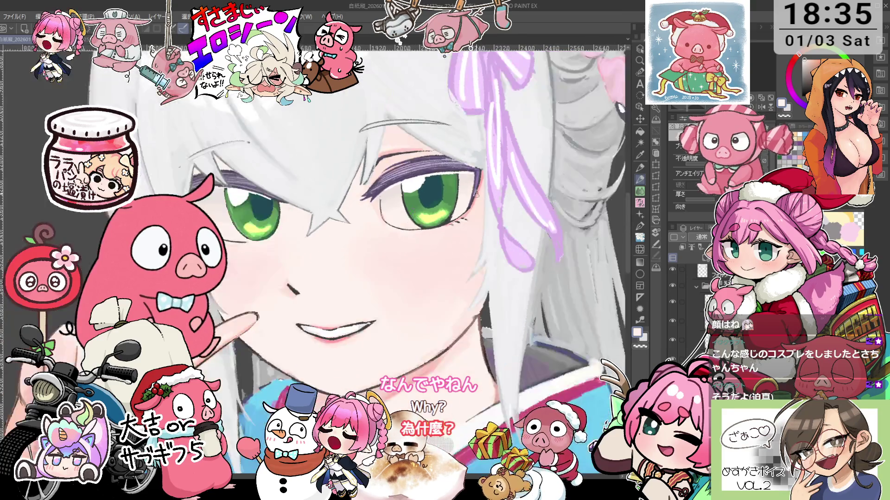
scroll(476, 208, "up", 5)
scroll(473, 214, "up", 2)
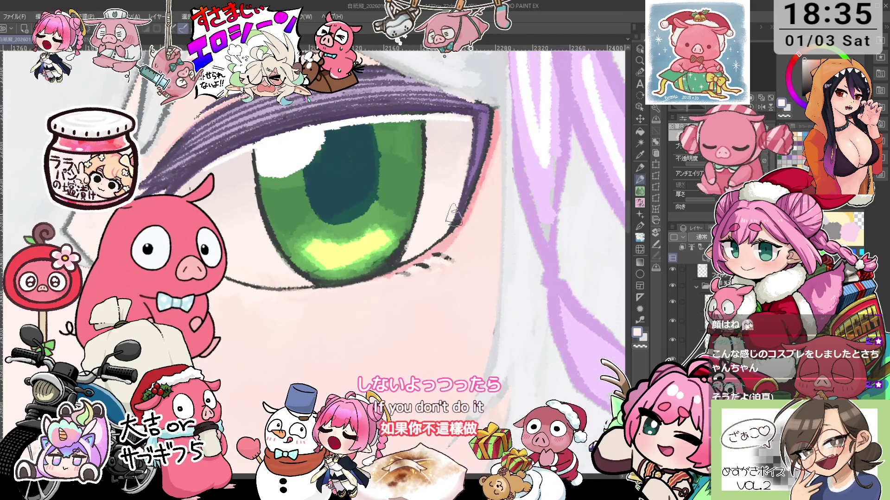
scroll(417, 200, "down", 2)
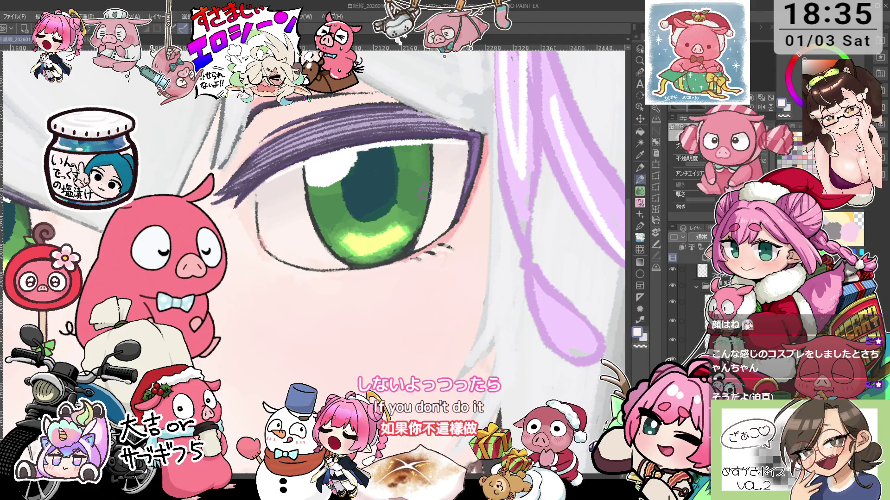
key("minus")
scroll(447, 205, "up", 2)
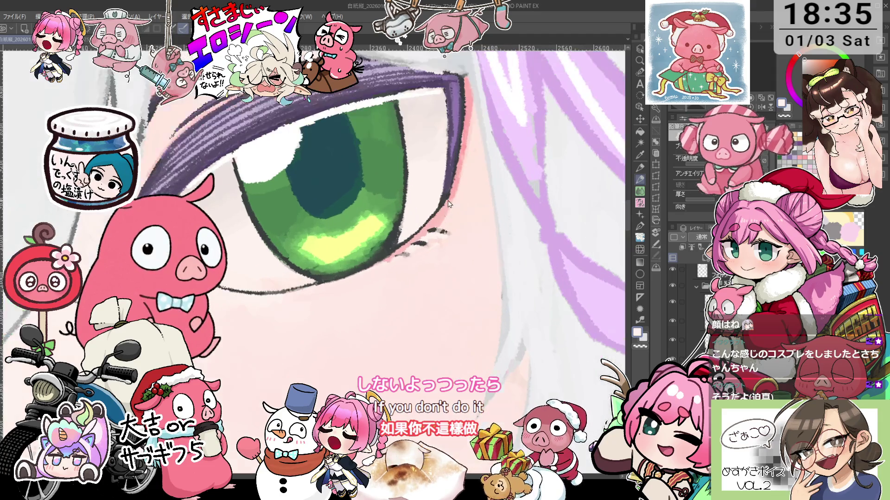
key("p")
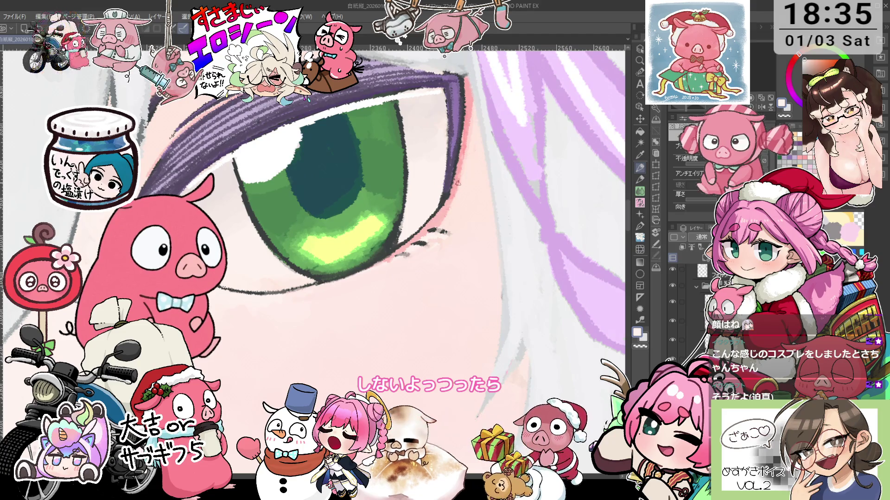
scroll(444, 206, "down", 2)
scroll(443, 206, "down", 2)
scroll(464, 208, "down", 3)
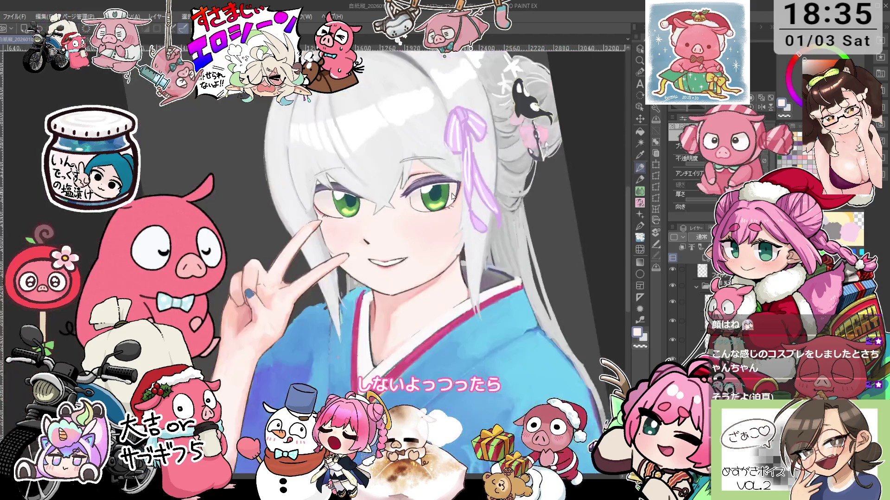
scroll(496, 210, "down", 2)
scroll(496, 209, "up", 1)
scroll(477, 210, "up", 2)
scroll(457, 210, "up", 1)
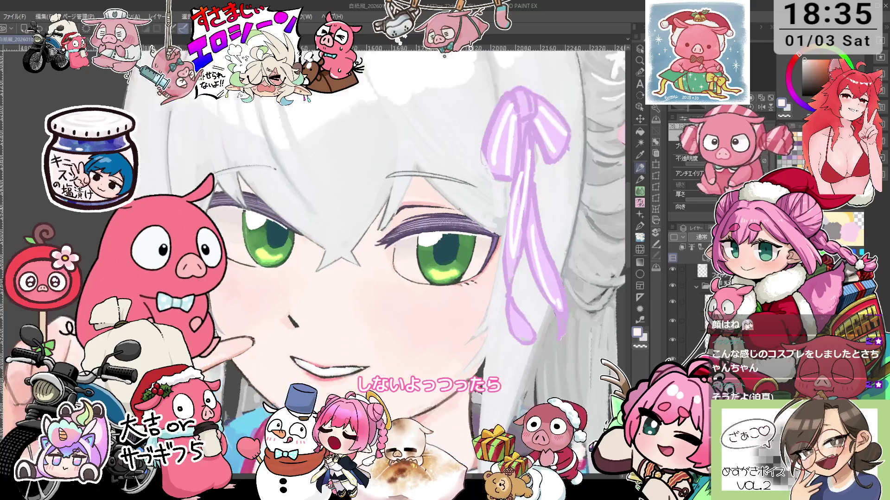
Step: Rotate the view around the cheeks and eyedrop a colour for the pencil shading
scroll(459, 213, "down", 1)
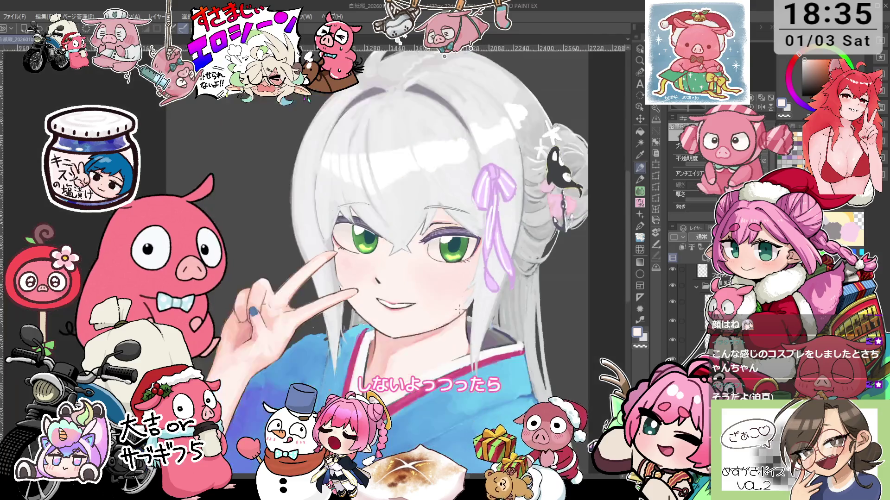
scroll(461, 320, "up", 1)
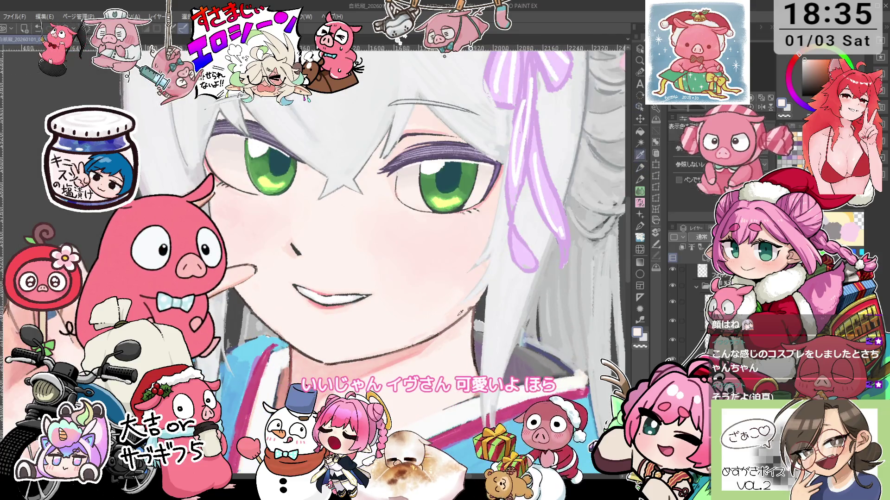
key("-")
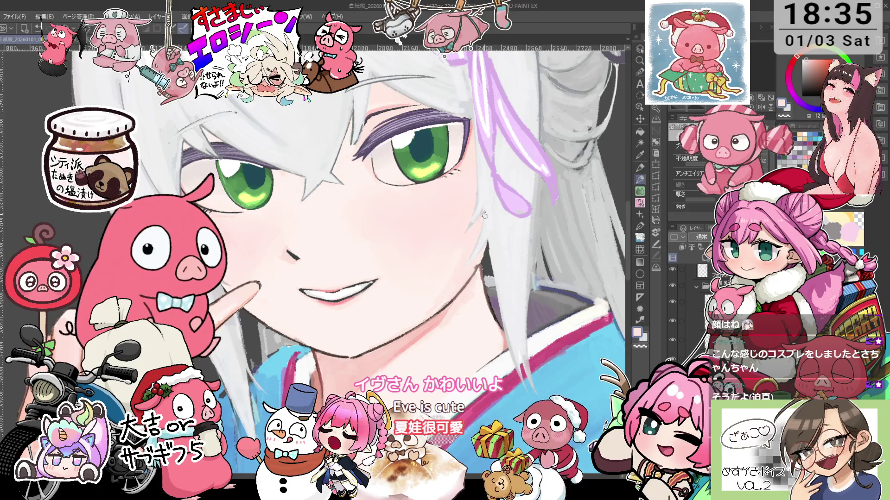
key("^")
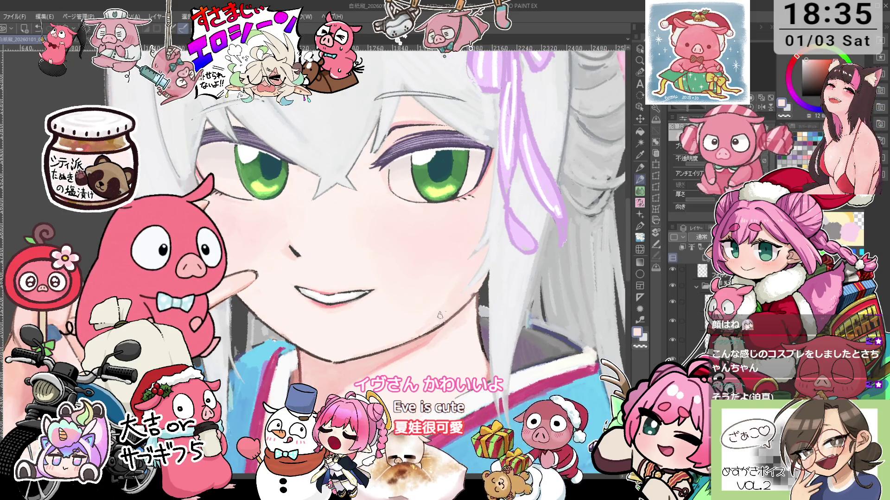
key("-")
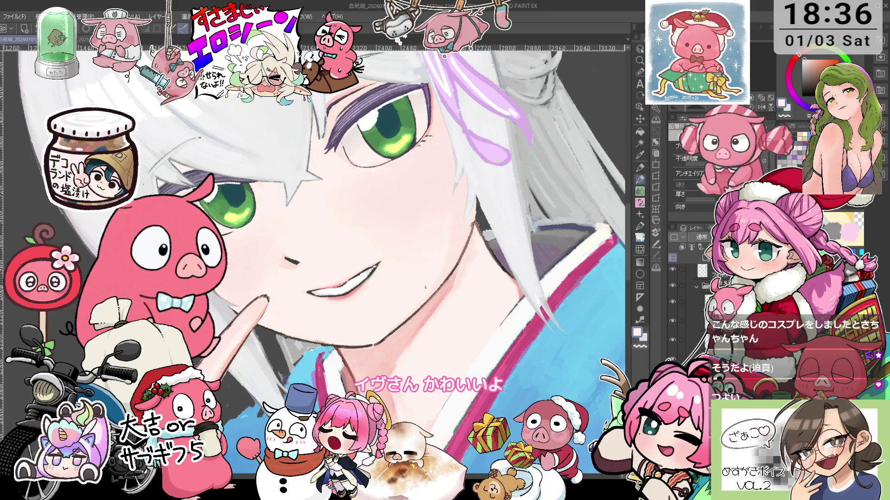
key("-")
key("i")
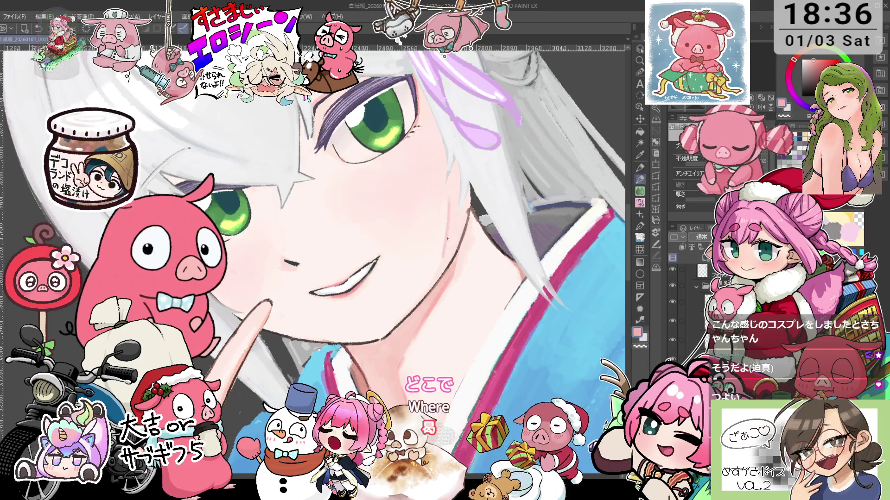
key("p")
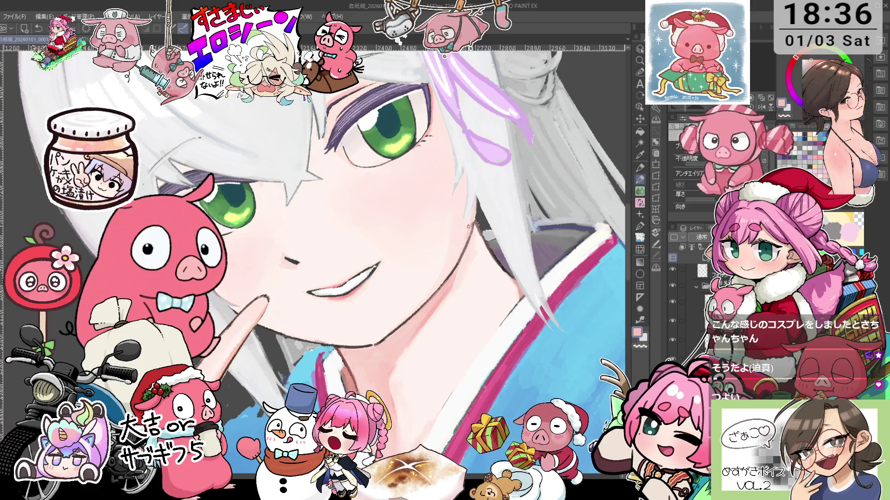
Step: Rotate the view back, zoom out a step, and select the face shading layer
key("asciicircum")
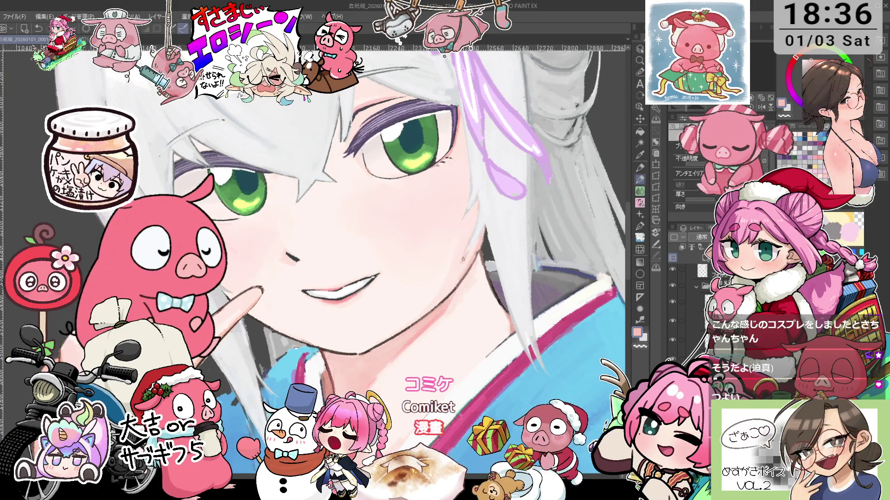
scroll(474, 230, "up", 1)
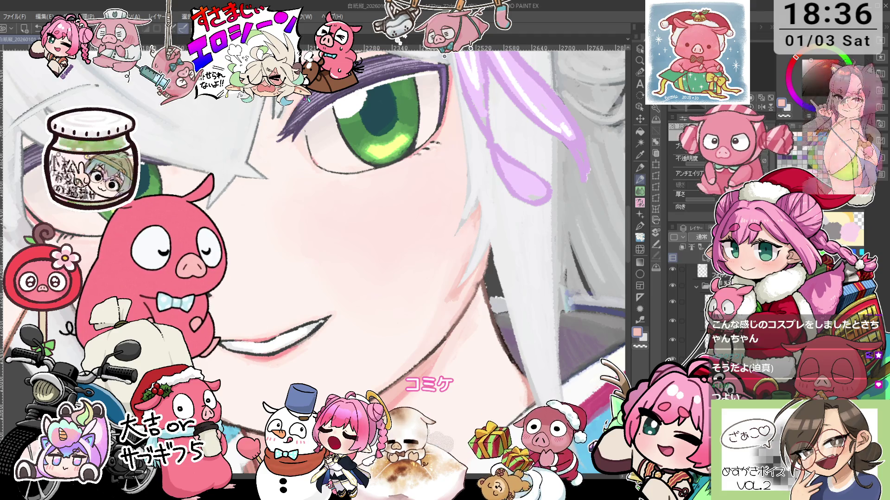
key("ctrl+minus")
left_click(443, 226, "ctrl")
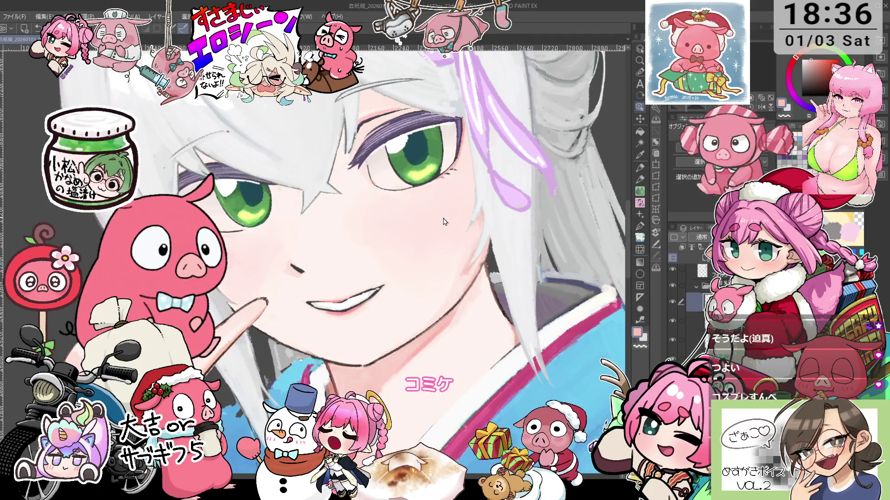
Step: Set the face shading layer's blend mode to Multiply after trying Overlay and Normal
key("alt+o")
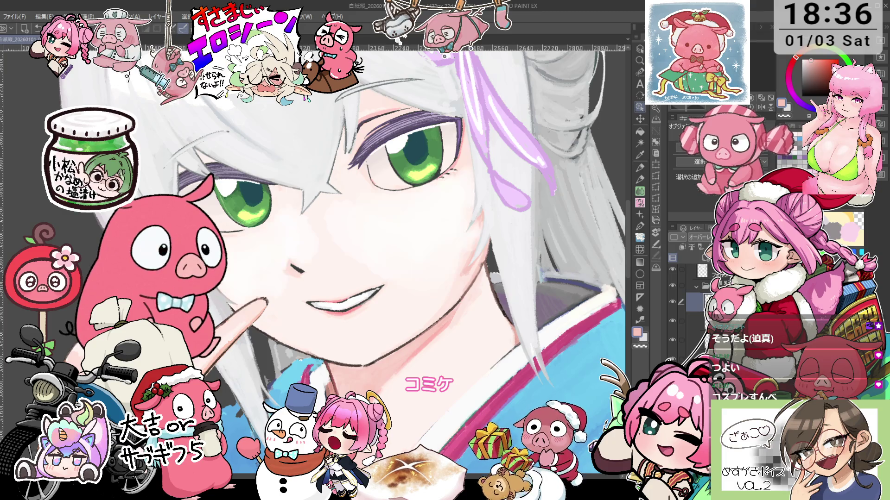
key("ctrl+z")
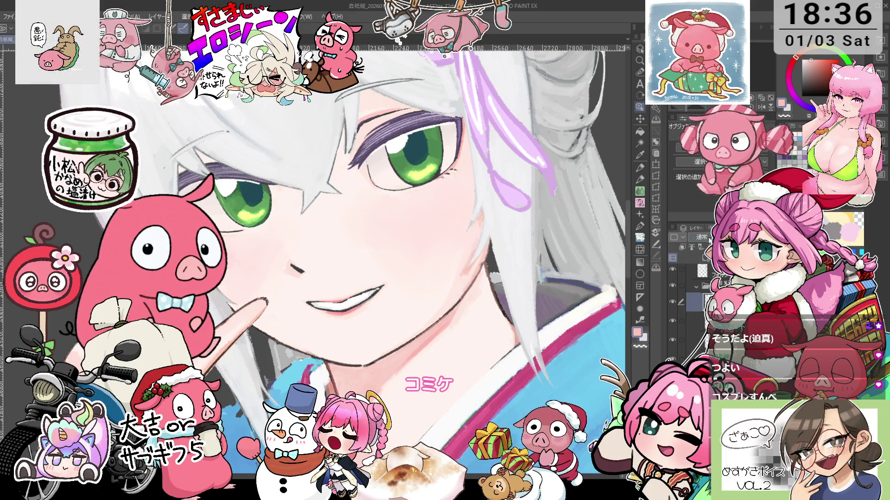
key("alt+shift+m")
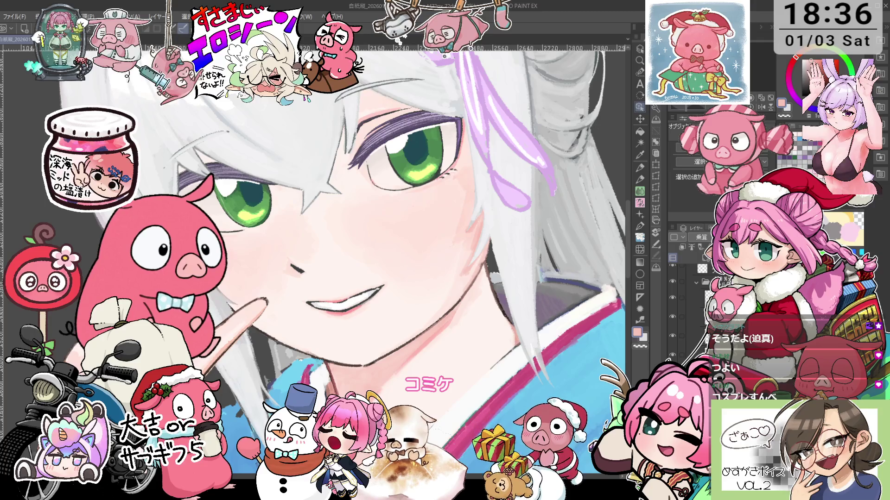
scroll(408, 251, "down", 1)
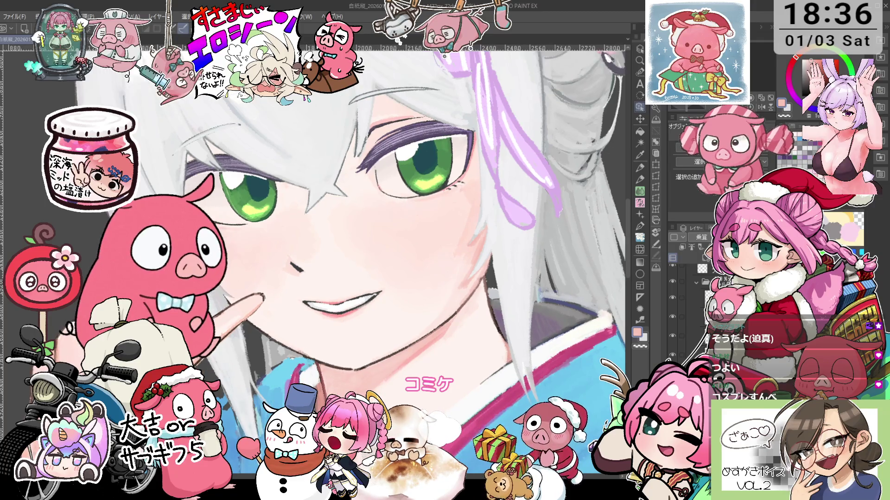
key("ctrl+shift+n")
key("ctrl+shift+n")
scroll(497, 248, "up", 3)
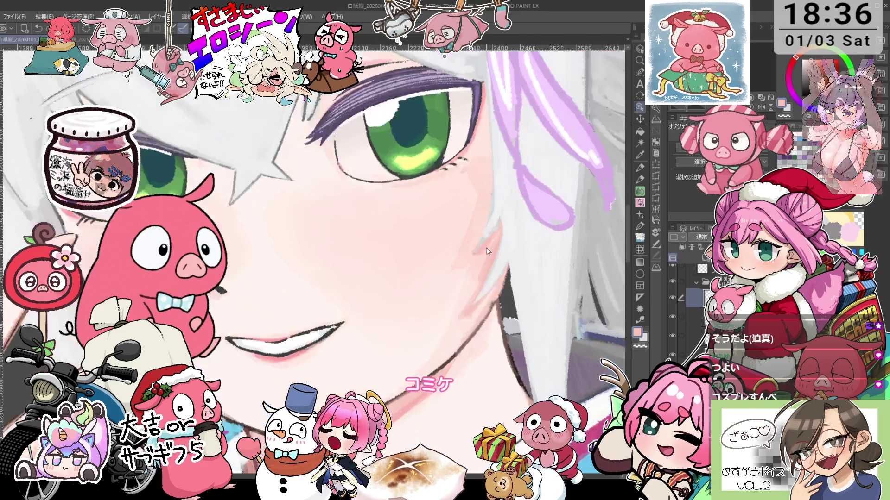
scroll(498, 248, "down", 2)
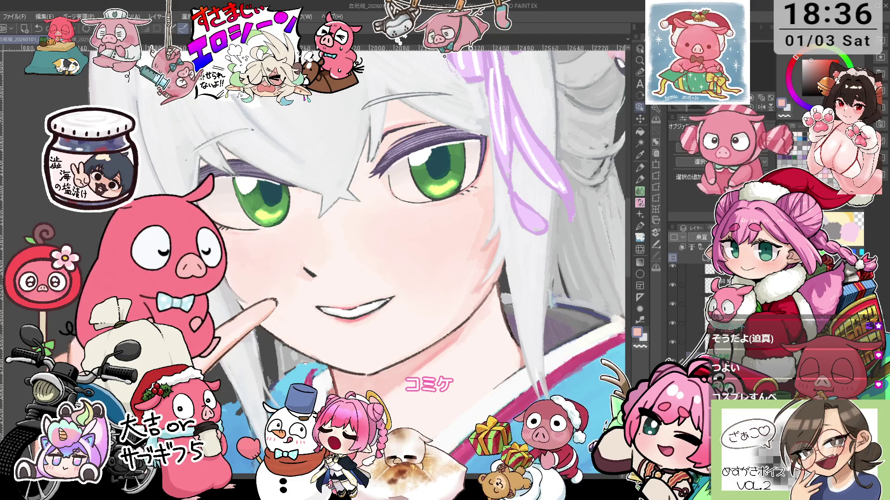
Step: Load the Pencil with a paler skin tone sampled from the cheek
key("p")
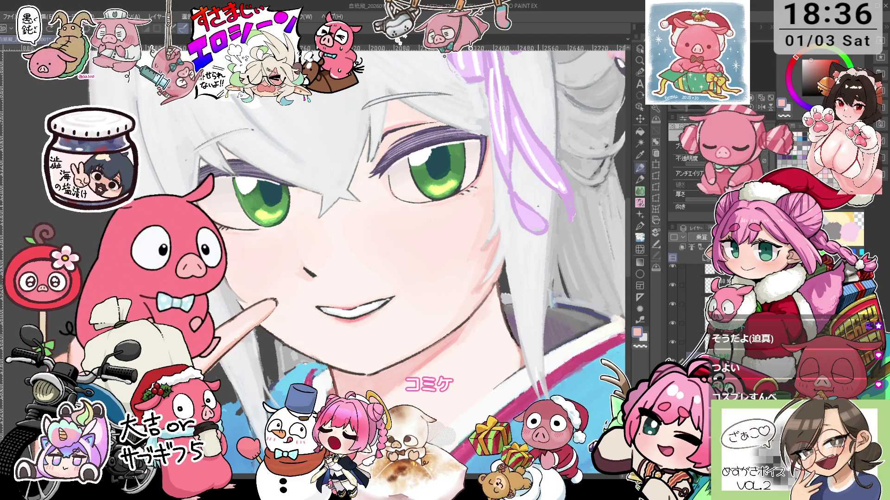
key("o")
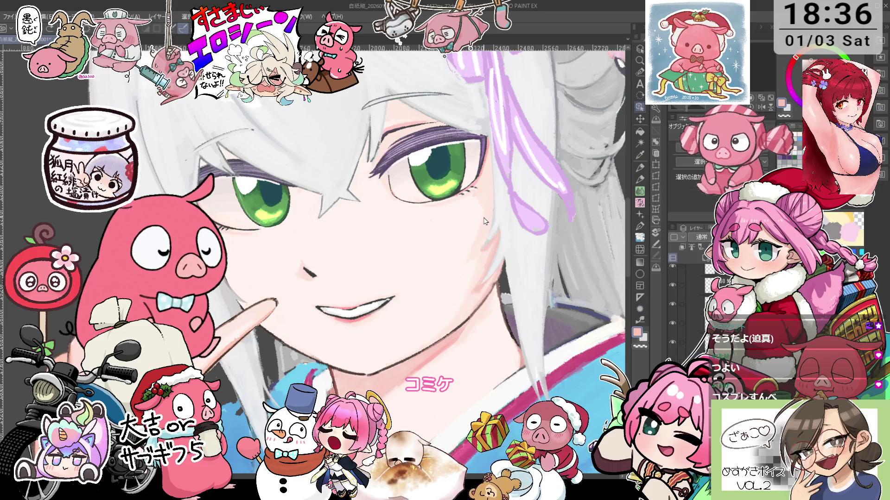
key("p")
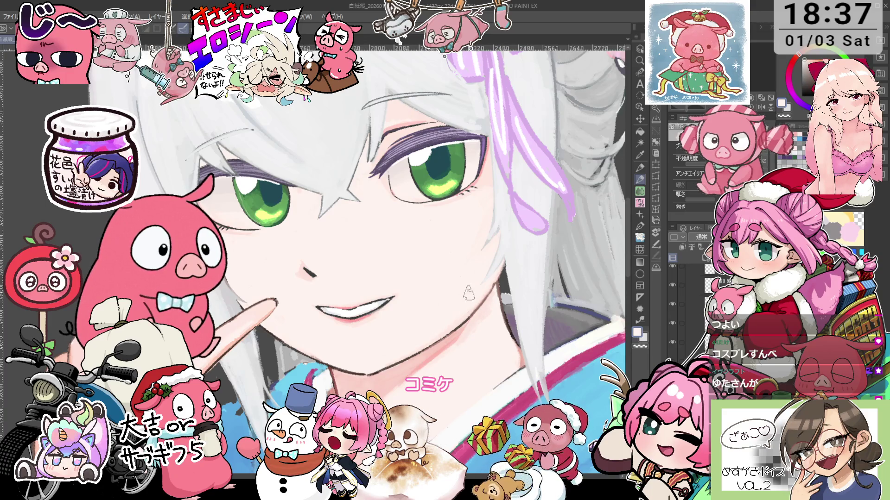
scroll(483, 202, "up", 1)
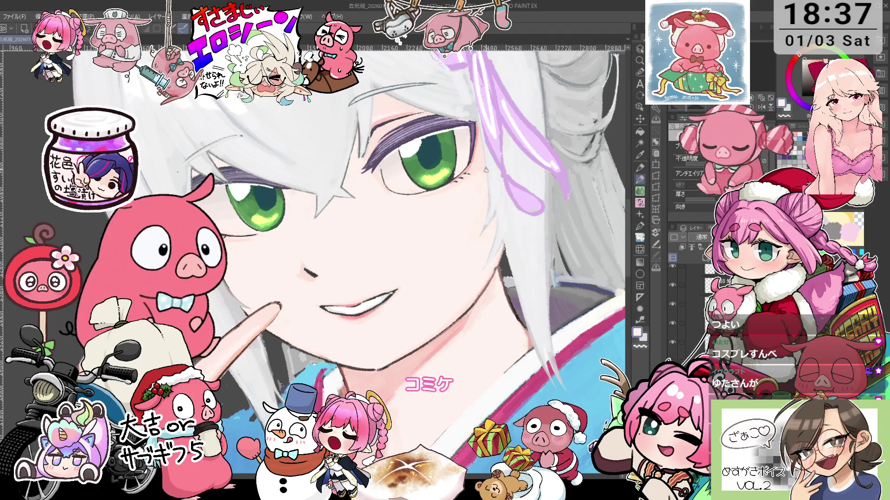
key("i")
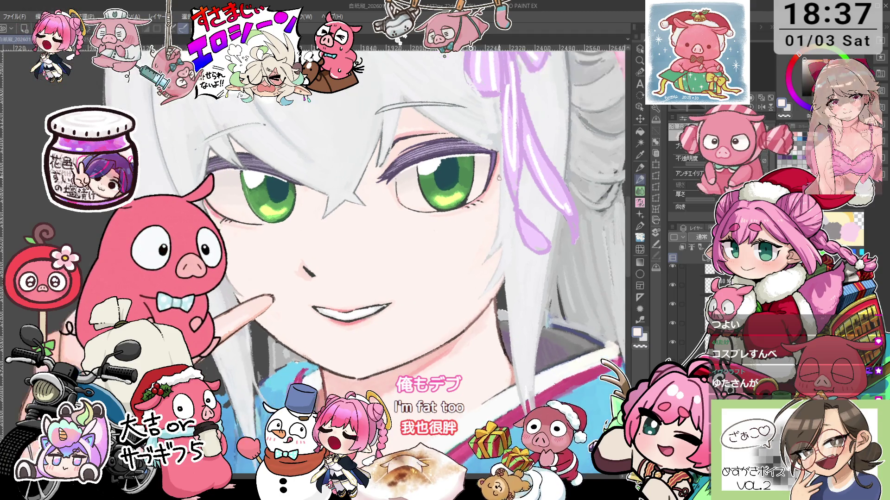
key("p")
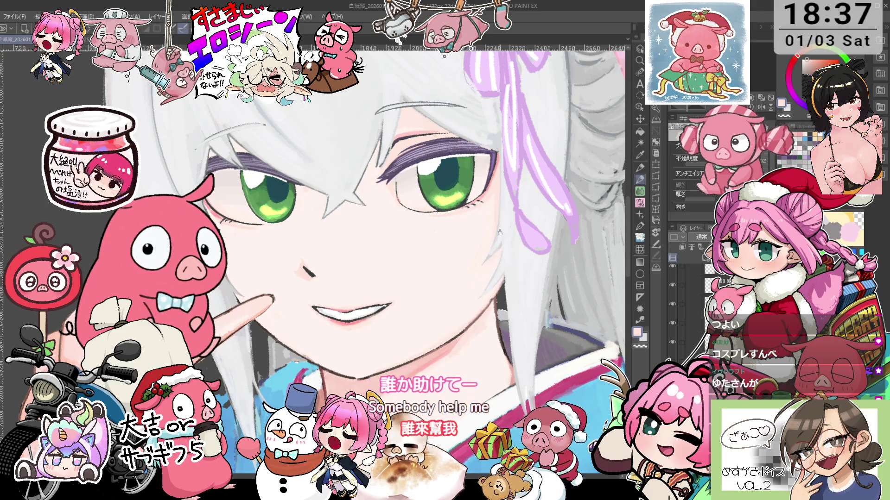
left_click(490, 209, "alt")
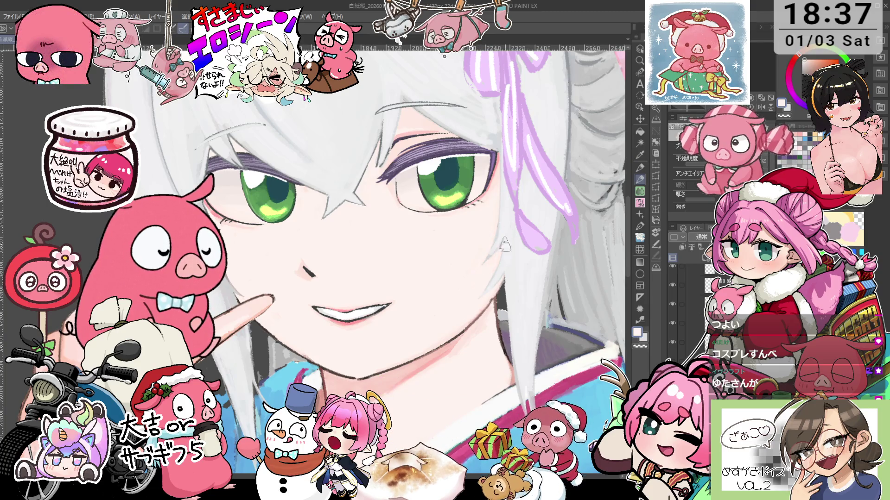
scroll(484, 280, "up", 3)
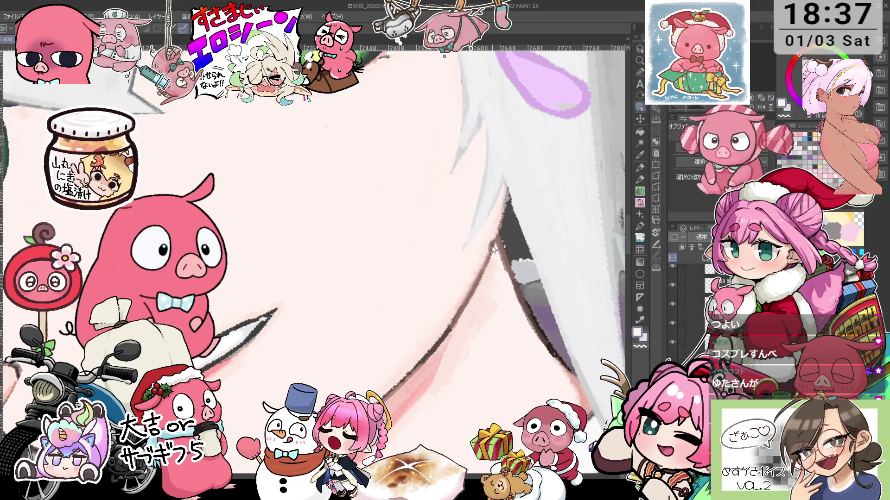
Step: Touch up the cheek and jaw skin with the pen, then fit the whole illustration to the window
left_click(495, 241, "alt")
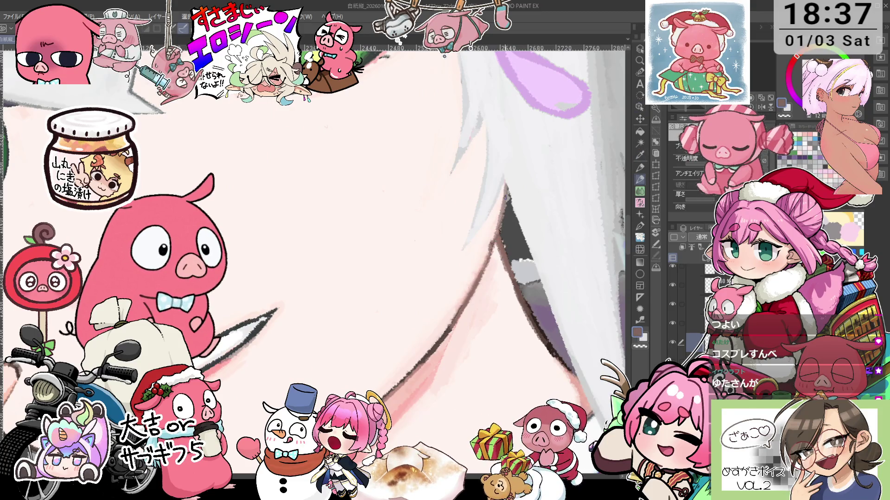
key("p")
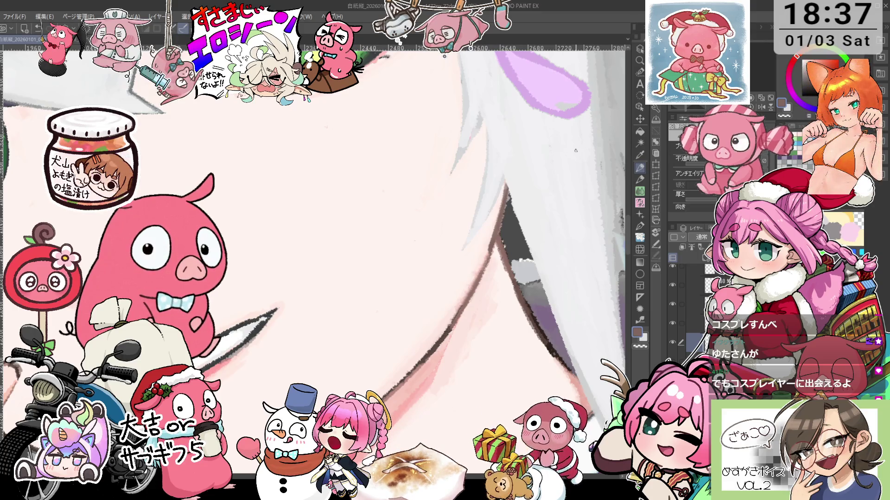
scroll(575, 151, "down", 5)
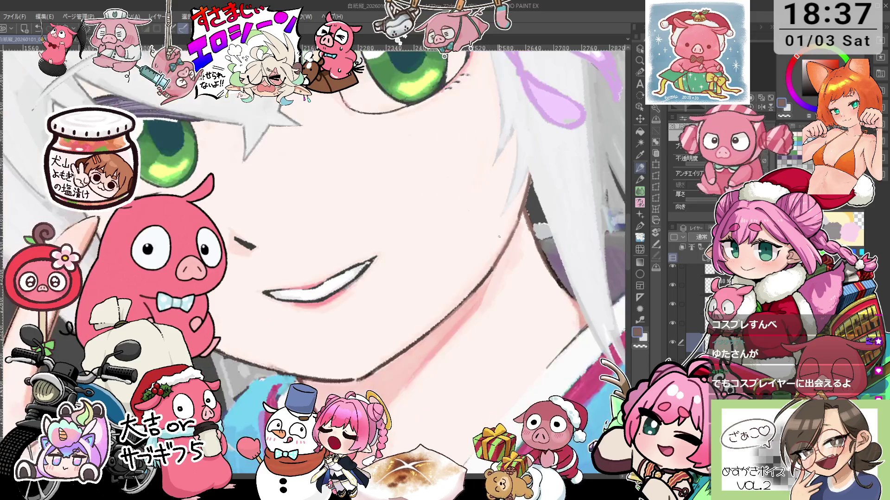
scroll(517, 201, "up", 5)
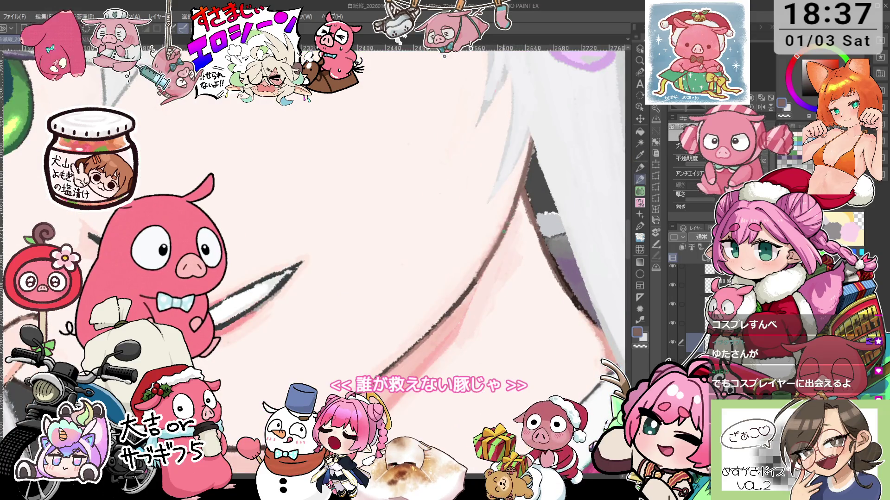
key("i")
key("p")
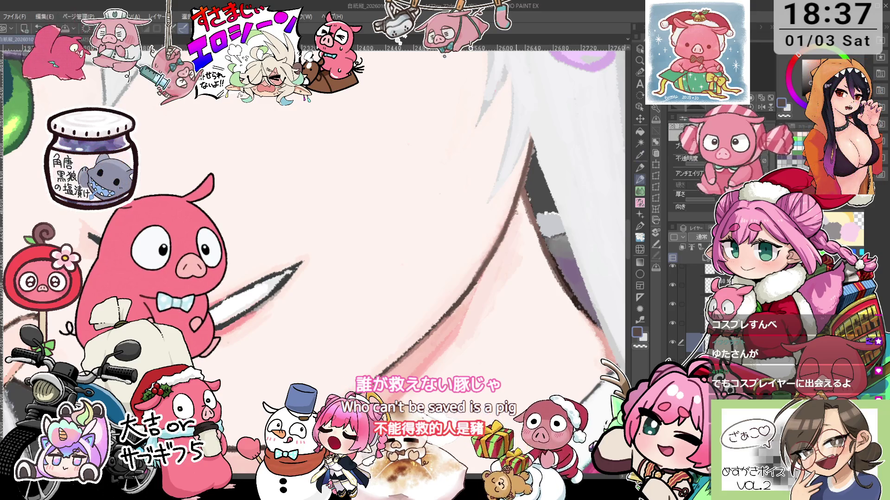
left_click_drag(510, 232, 526, 252)
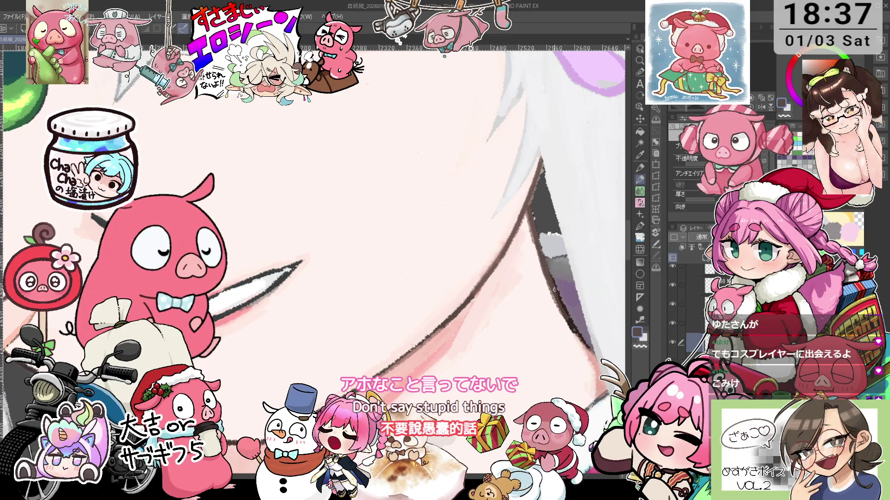
key("ctrl+0")
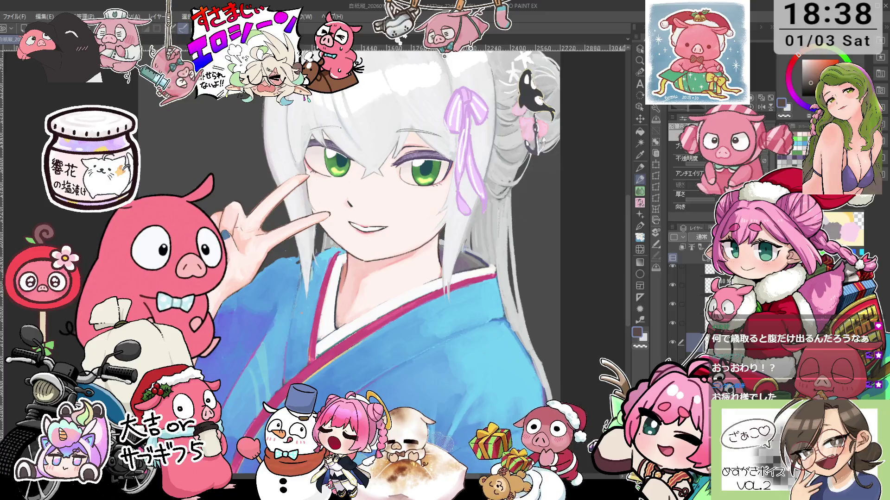